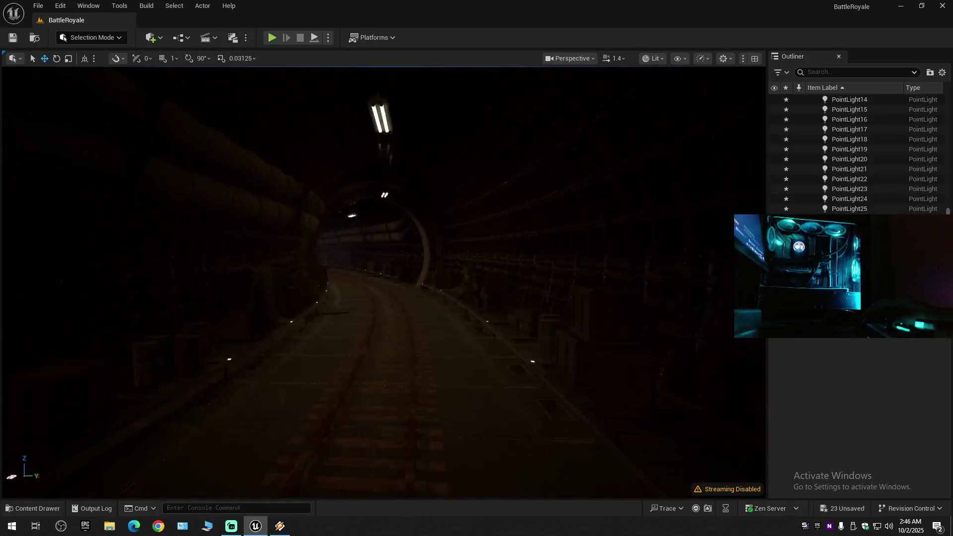
Fly the view down the tunnel, past the truck and doorway room, to the lit tunnel ring.
key(w)
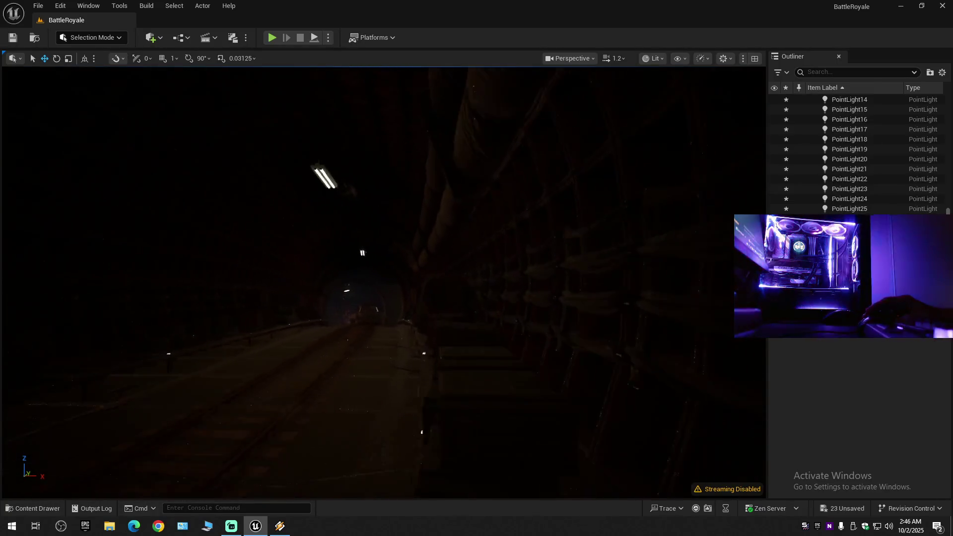
scroll(383, 282, down, 1)
key(w)
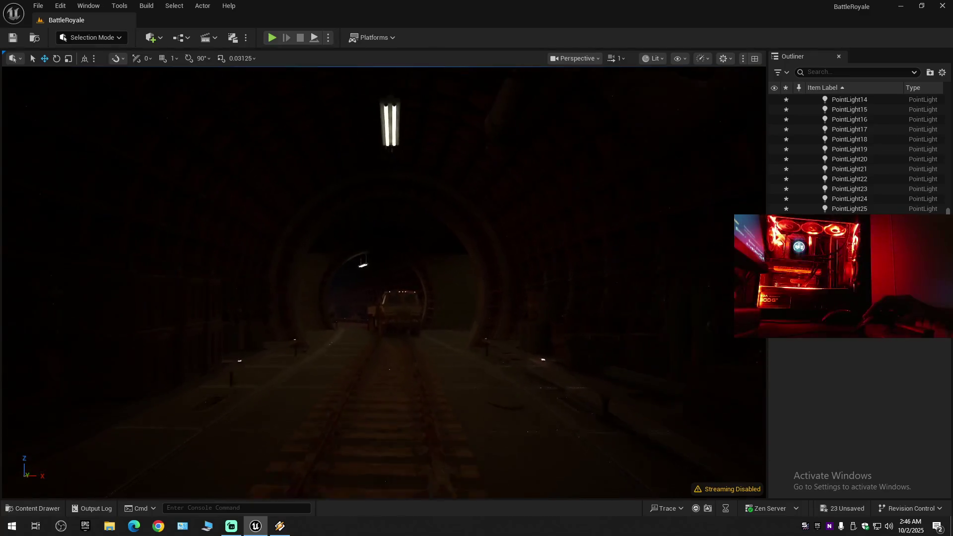
key(w)
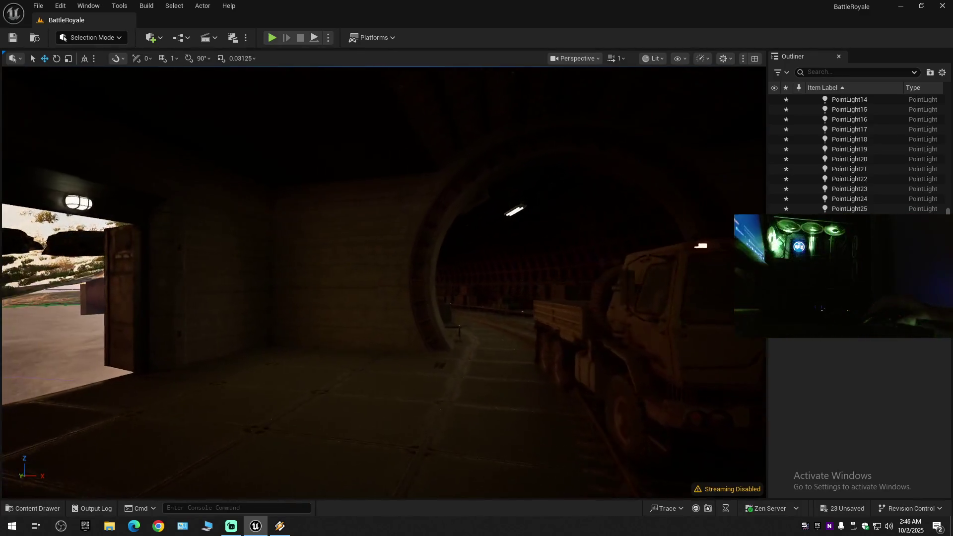
key(w)
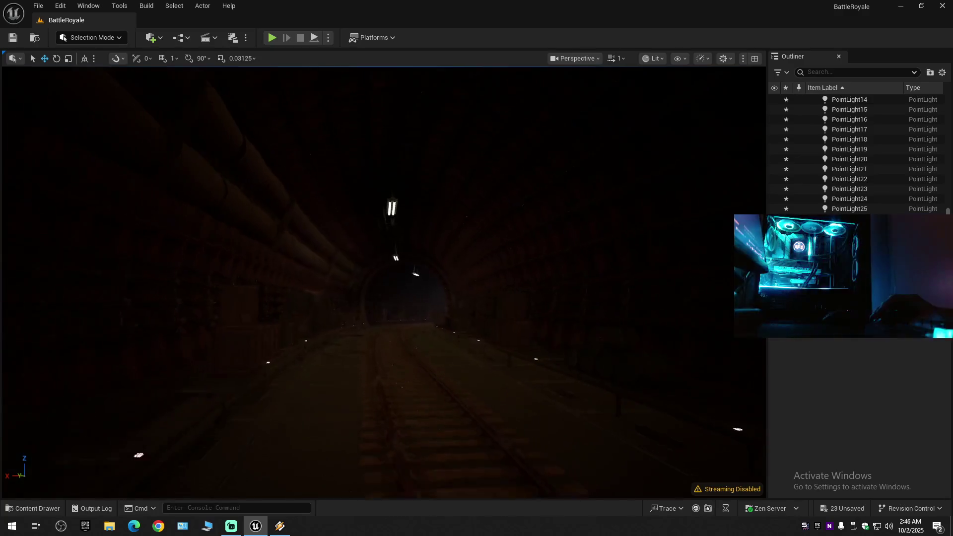
key(w)
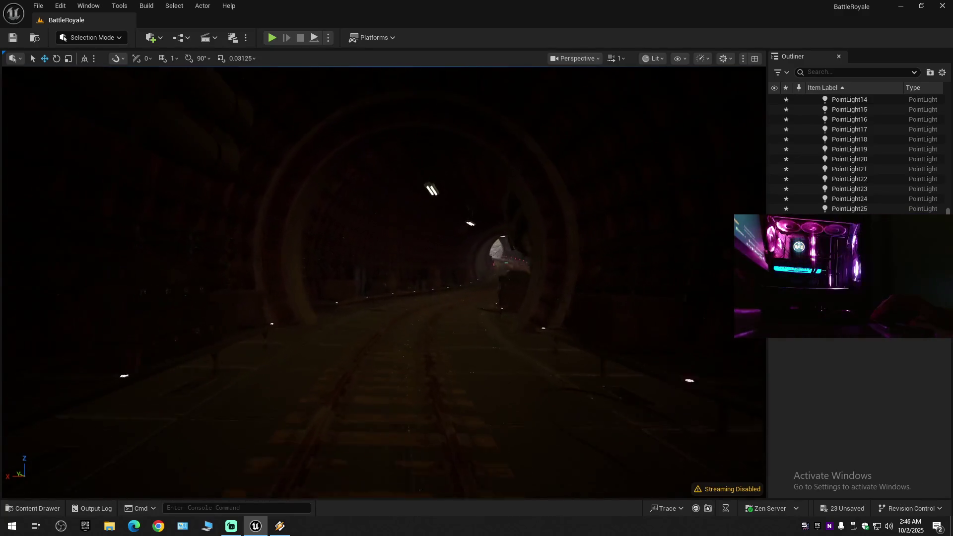
key(w)
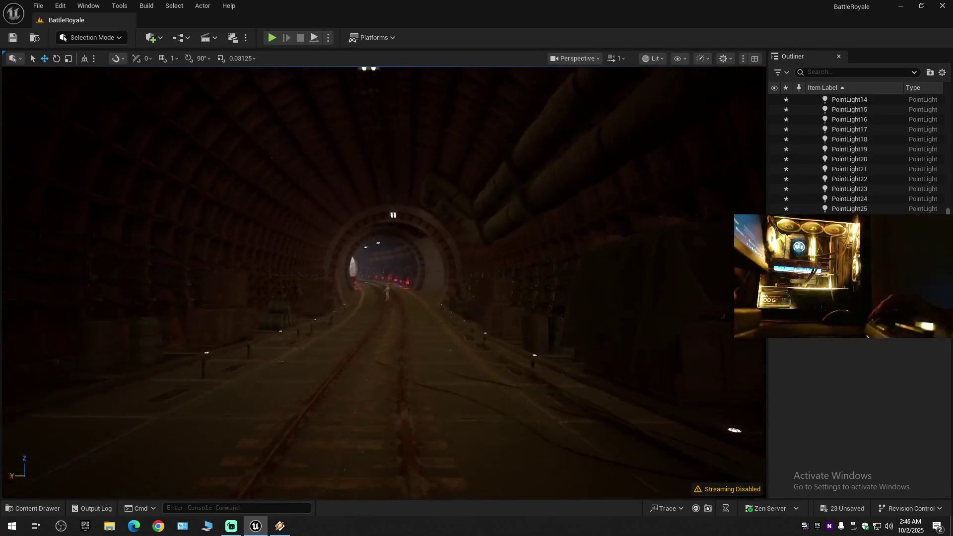
scroll(384, 283, up, 2)
key(w)
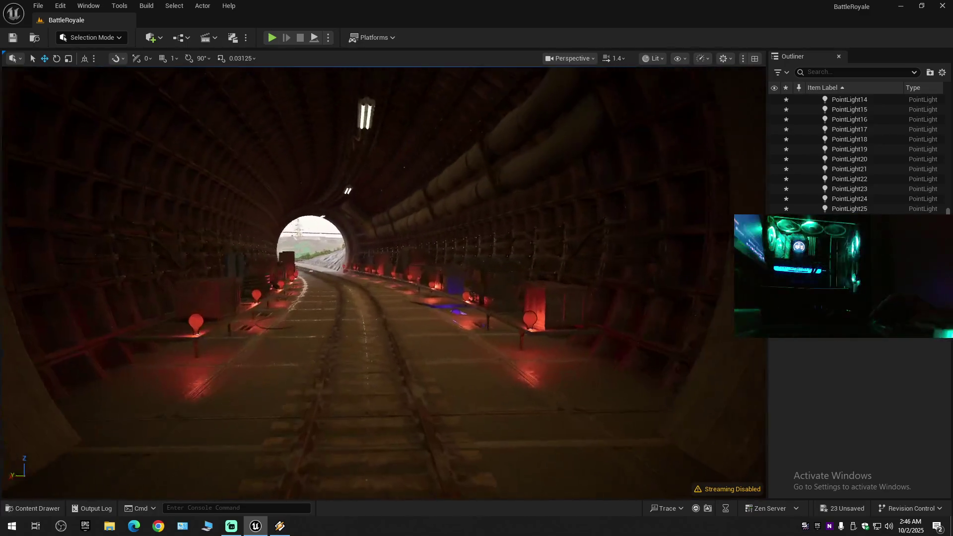
Collapse the Outliner to the world root and expand BattleRoyale (Editor) to list its folders.
click(944, 73)
click(852, 121)
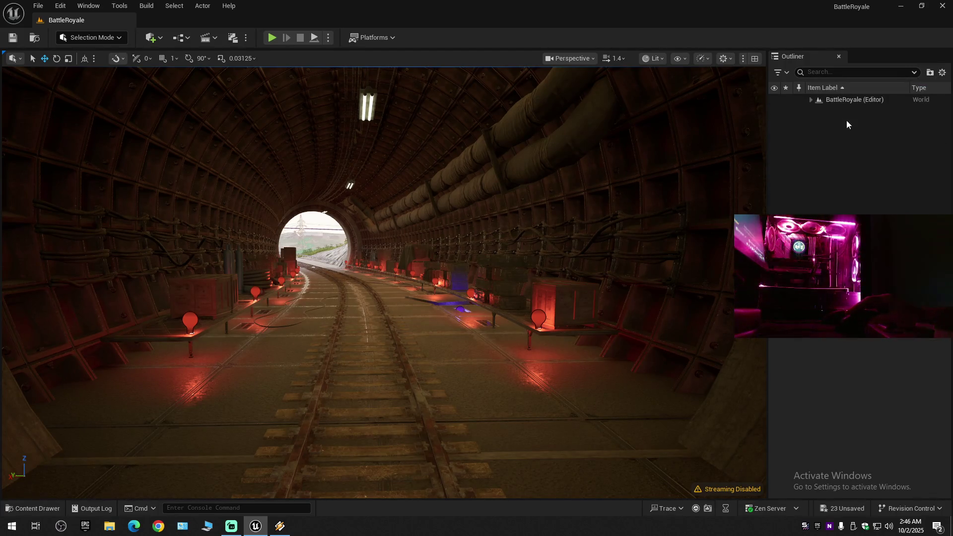
click(811, 100)
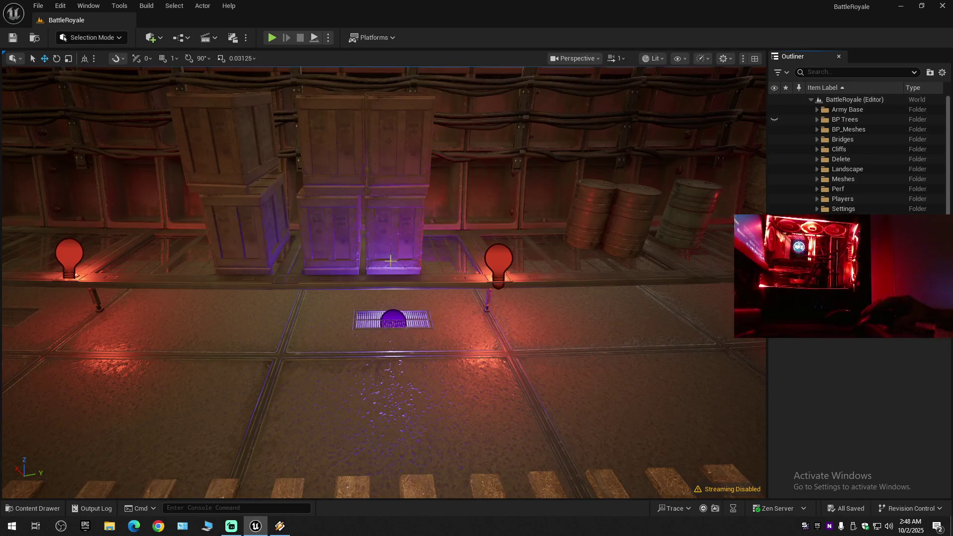
mouse_move(466, 214)
mouse_down()
mouse_move(446, 238)
mouse_move(467, 254)
mouse_up()
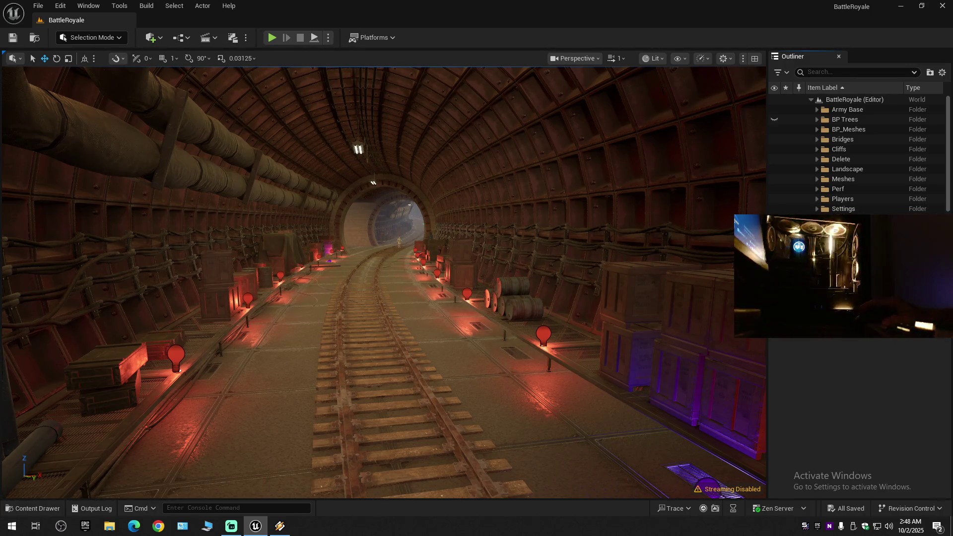
scroll(843, 198, down, 2)
Expand the Train Tunnel folder to reveal its Blue Lights subfolder, then fly along the tunnel.
double_click(842, 198)
right_click(843, 199)
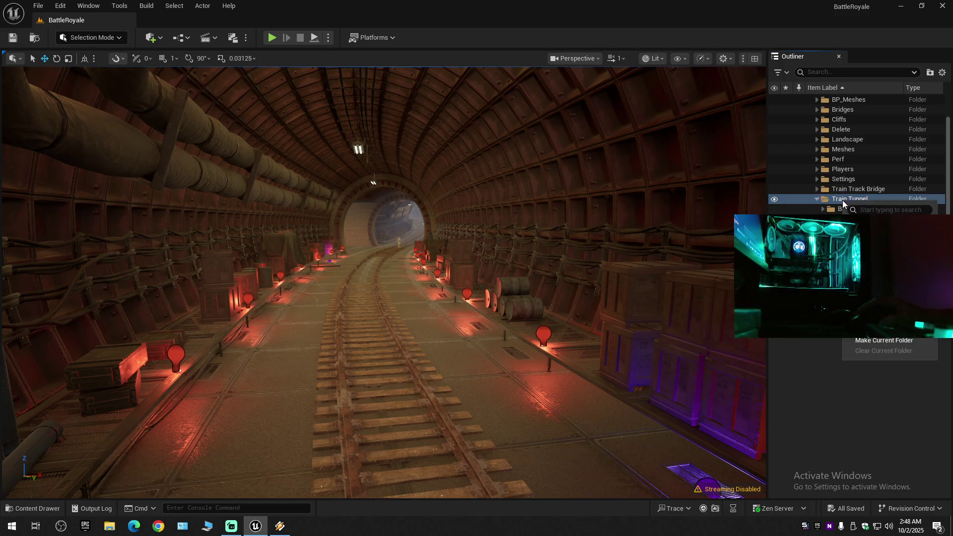
key(Escape)
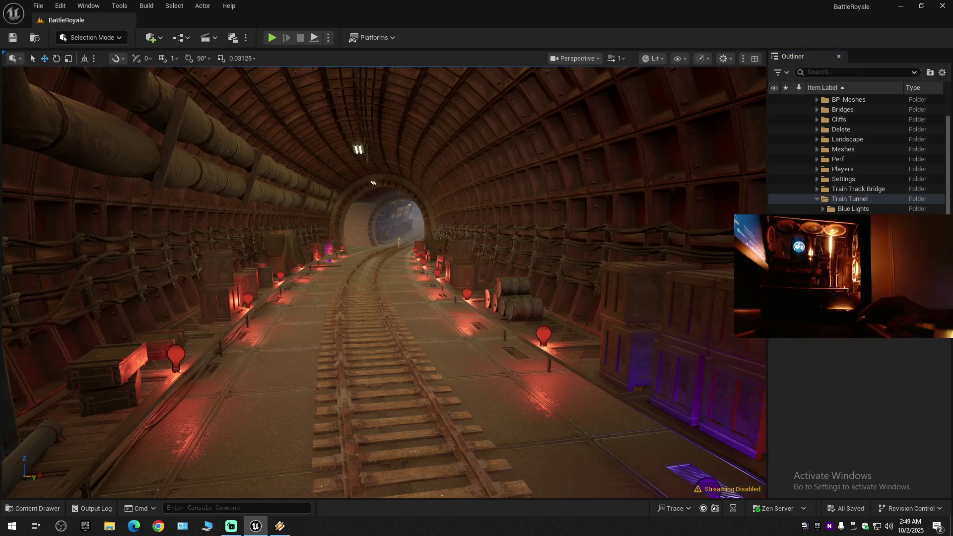
key(w)
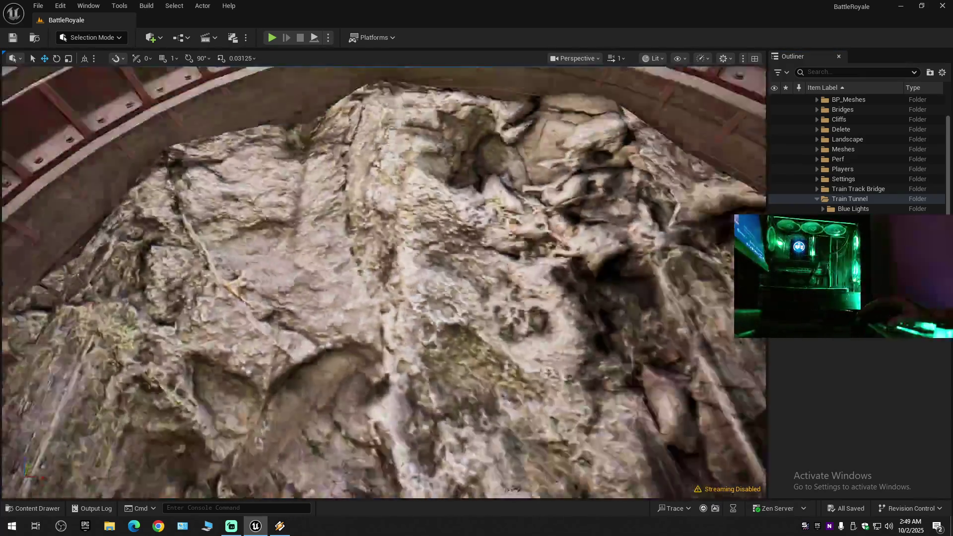
key(w)
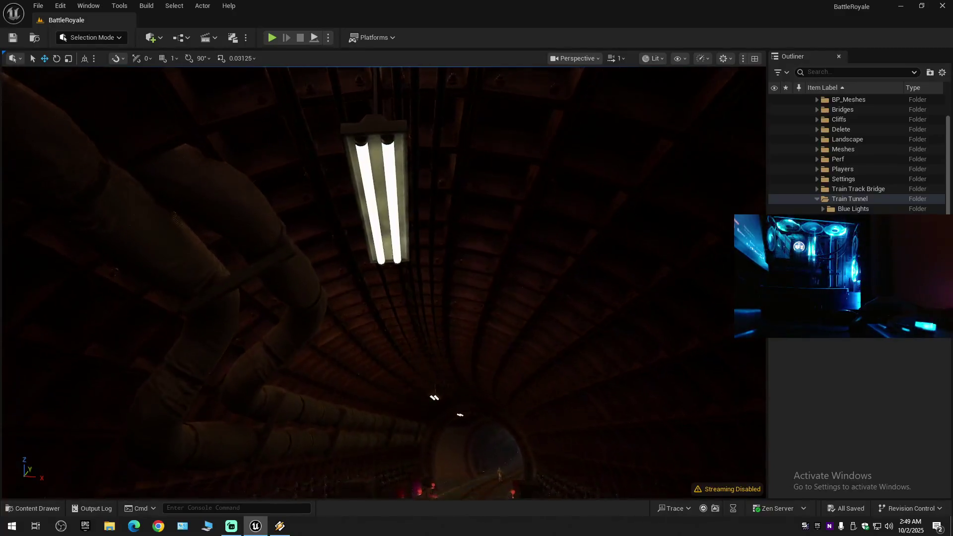
drag(621, 256, 621, 256)
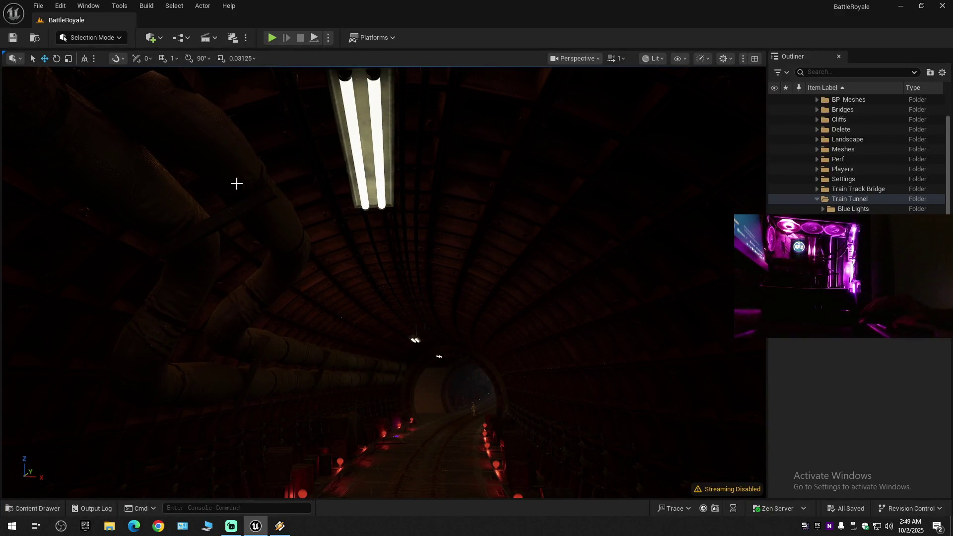
click(168, 42)
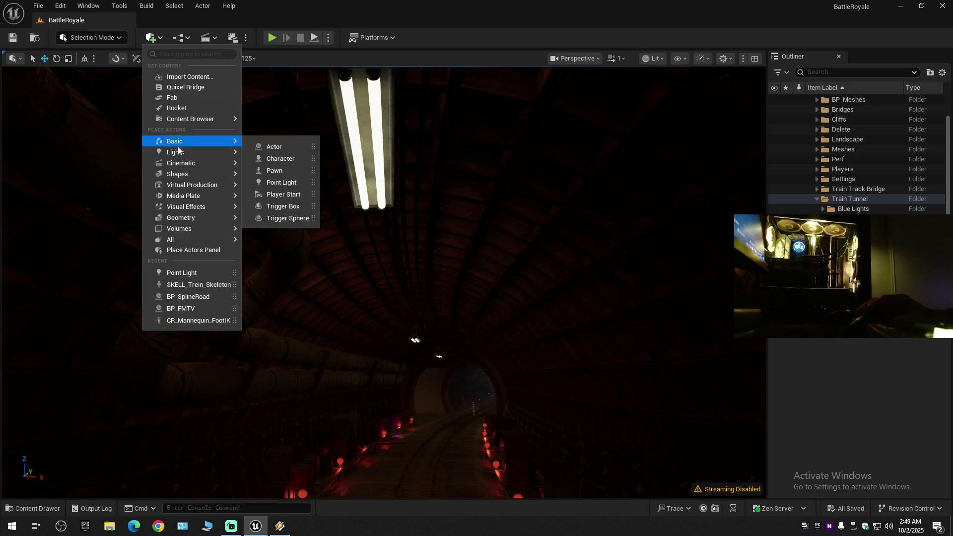
Add a Rect Light to the tunnel from the Quick Add Lights menu.
mouse_move(179, 153)
click(274, 195)
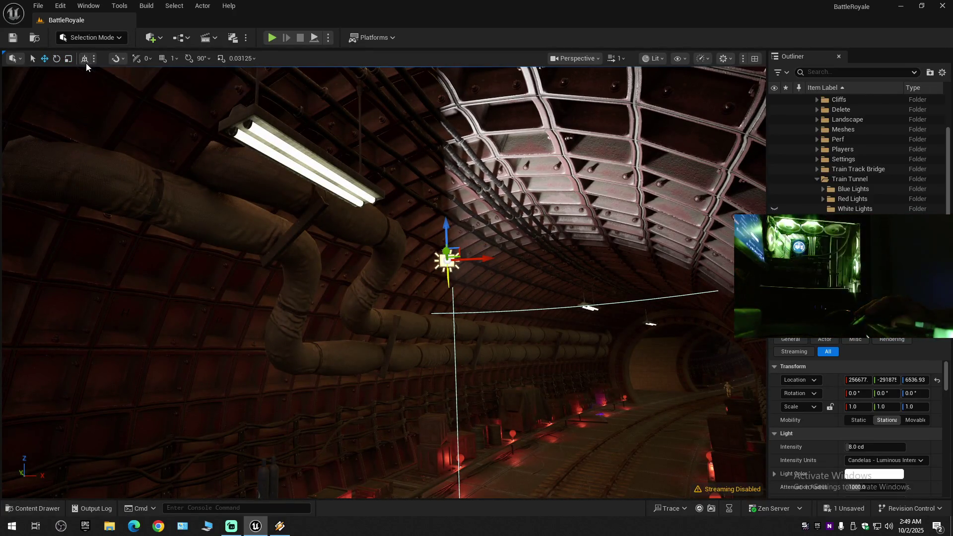
With rotation snap on, tilt the rect light -90° and turn it about its vertical axis.
mouse_move(230, 144)
mouse_down()
mouse_move(233, 129)
mouse_move(238, 149)
mouse_move(243, 124)
mouse_up()
mouse_move(404, 239)
mouse_down()
mouse_move(397, 233)
mouse_move(405, 239)
mouse_up()
key(e)
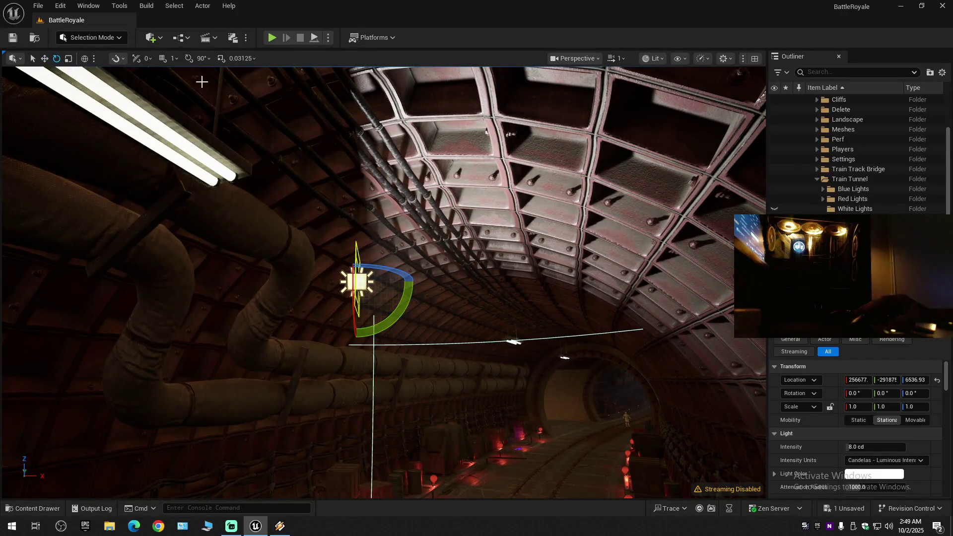
click(188, 58)
mouse_move(405, 295)
mouse_down()
mouse_move(450, 270)
mouse_move(164, 265)
mouse_up()
key(e)
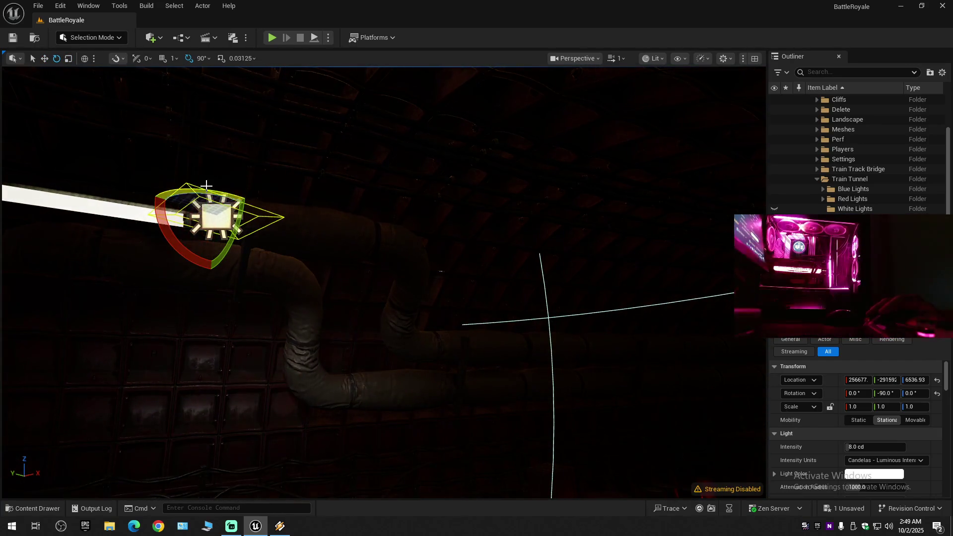
mouse_move(212, 192)
mouse_down()
mouse_move(250, 172)
mouse_move(226, 195)
mouse_move(253, 189)
mouse_up()
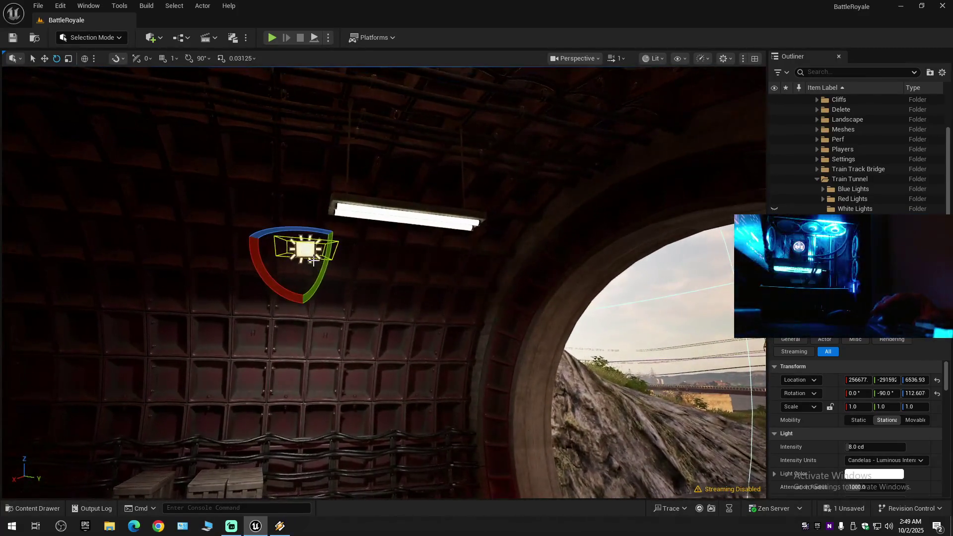
Move the rect light down beneath the ceiling fixture near the tunnel exit.
mouse_move(318, 251)
mouse_down()
mouse_move(420, 270)
mouse_move(454, 269)
mouse_move(462, 251)
mouse_up()
scroll(436, 251, down, 1)
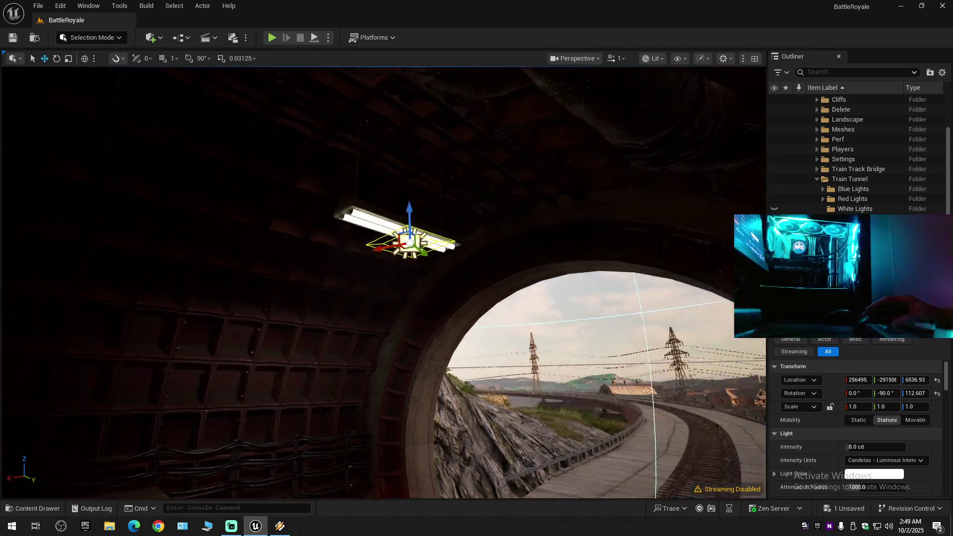
key(f)
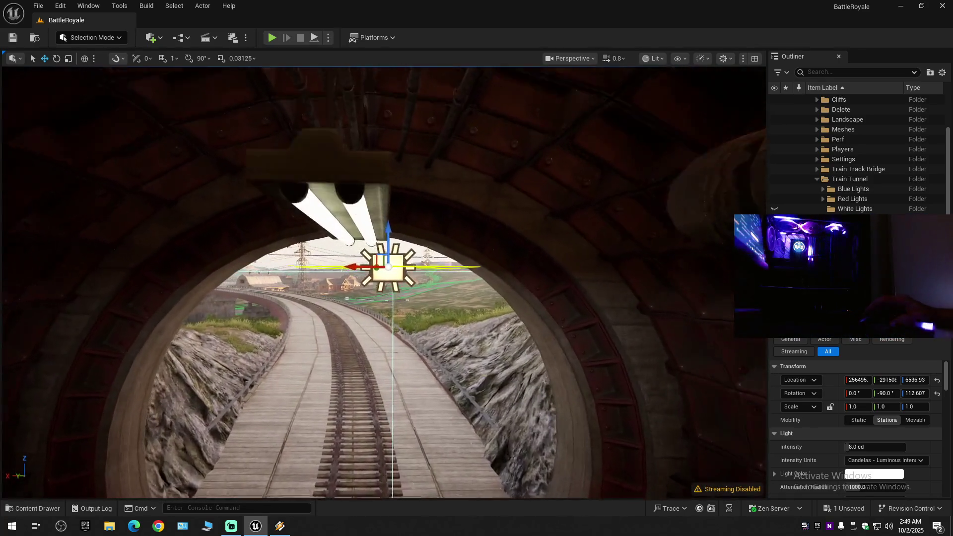
scroll(385, 282, down, 1)
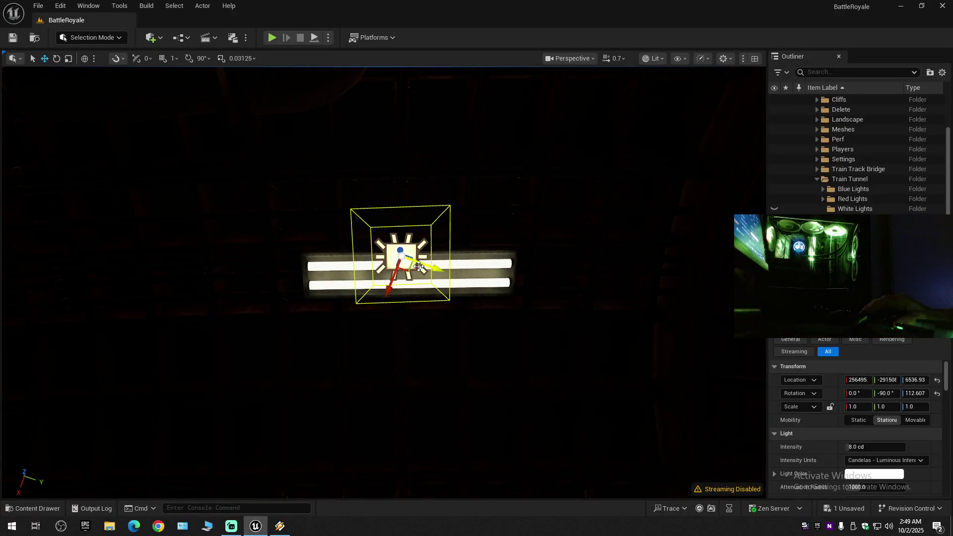
click(86, 60)
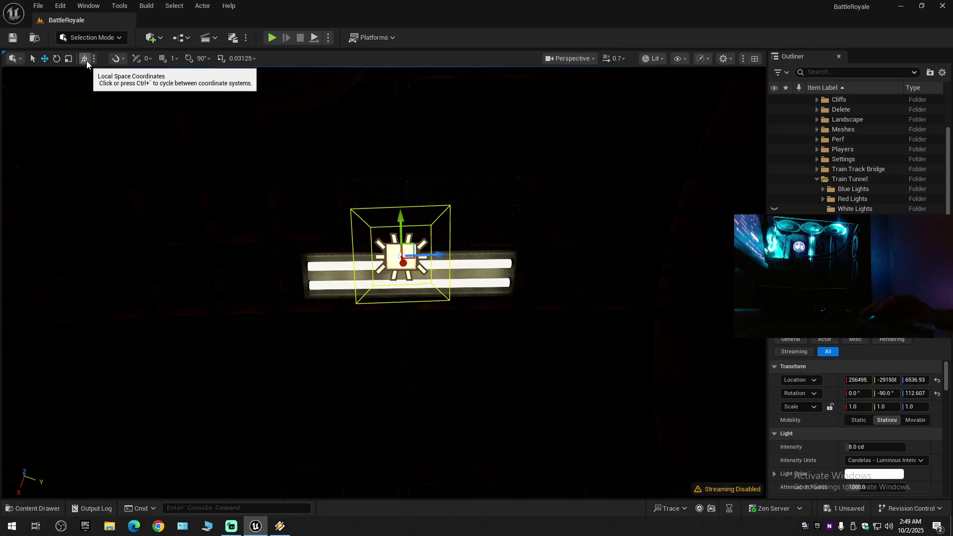
Slide the rect light along the fixture and reduce its attenuation radius to about 417.
drag(402, 227, 407, 251)
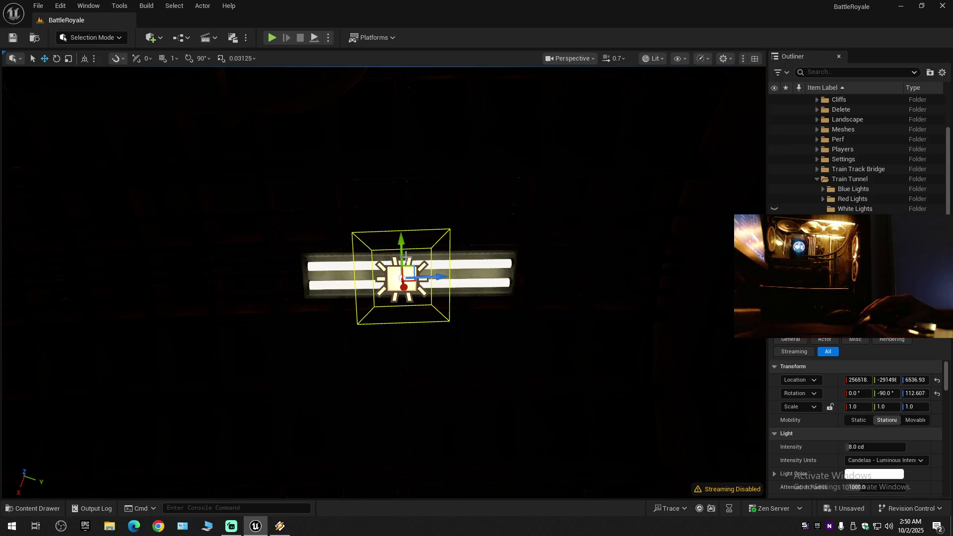
key(e)
key(r)
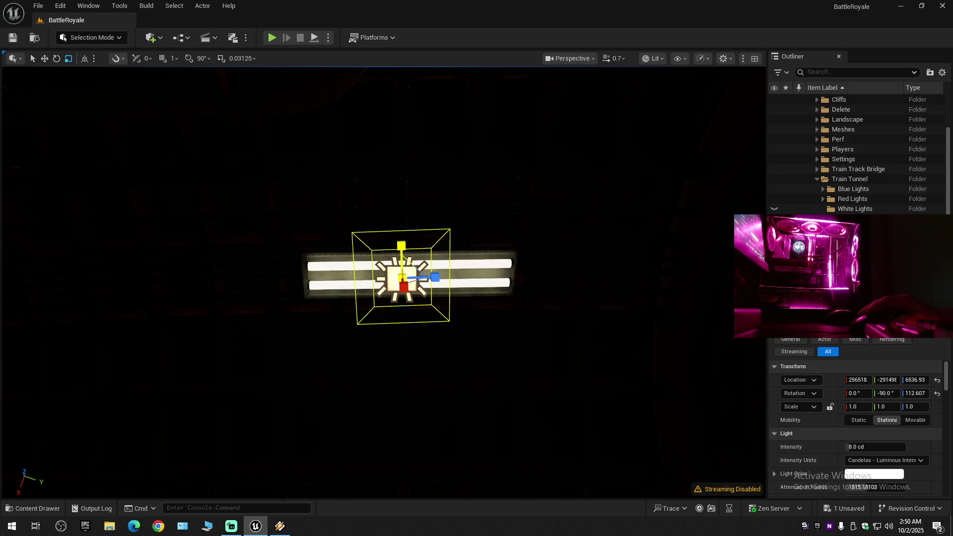
mouse_move(422, 321)
mouse_down()
mouse_move(447, 320)
mouse_move(449, 367)
mouse_move(332, 247)
mouse_up()
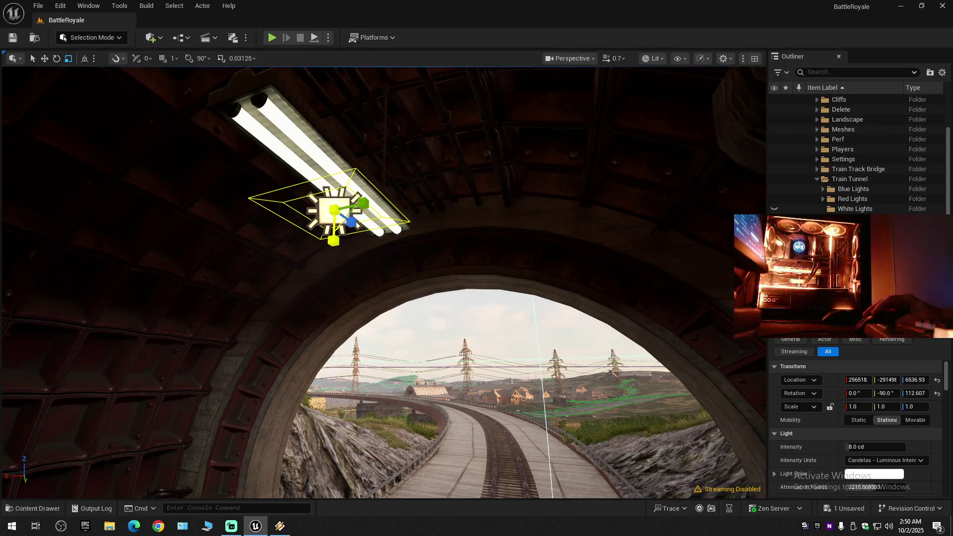
drag(333, 241, 392, 314)
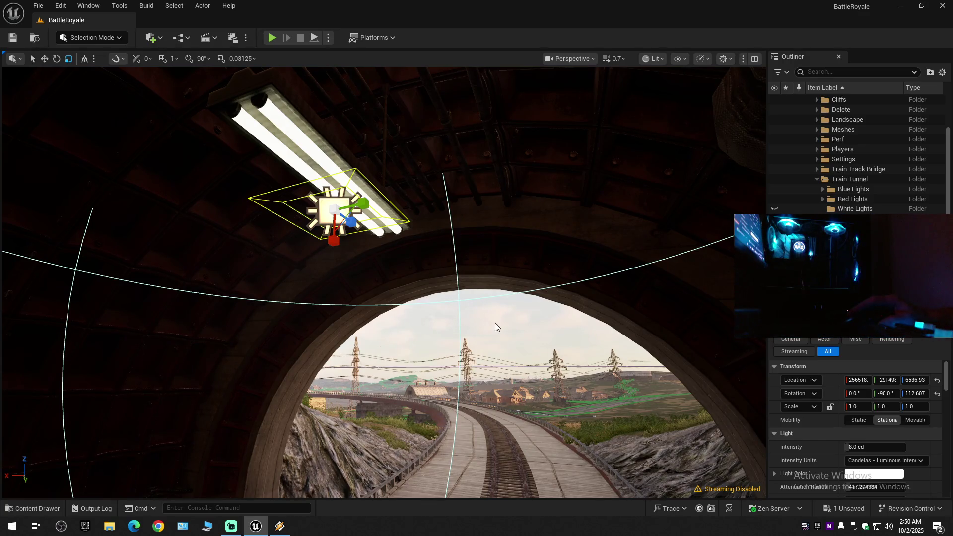
scroll(829, 432, down, 3)
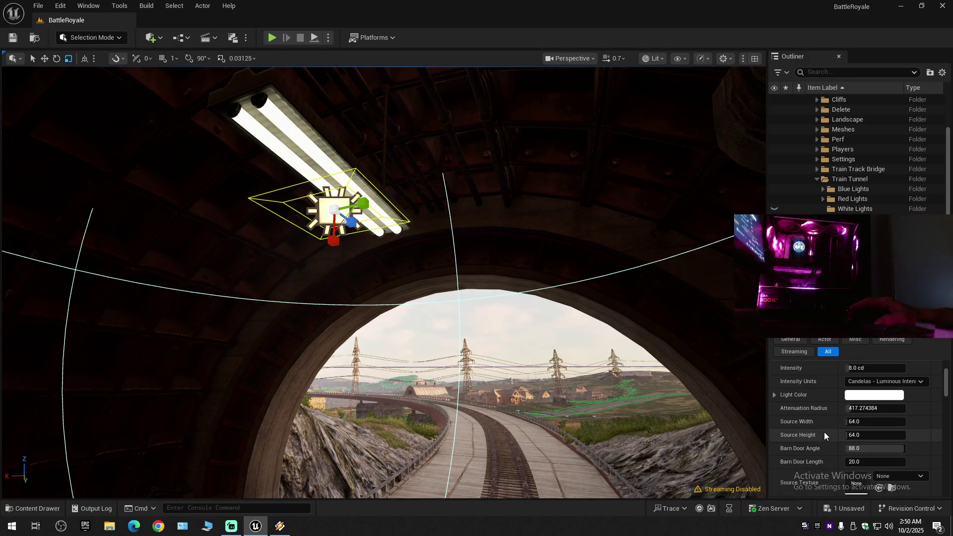
Switch the ceiling light's intensity units to lumens, then undo the change.
click(870, 382)
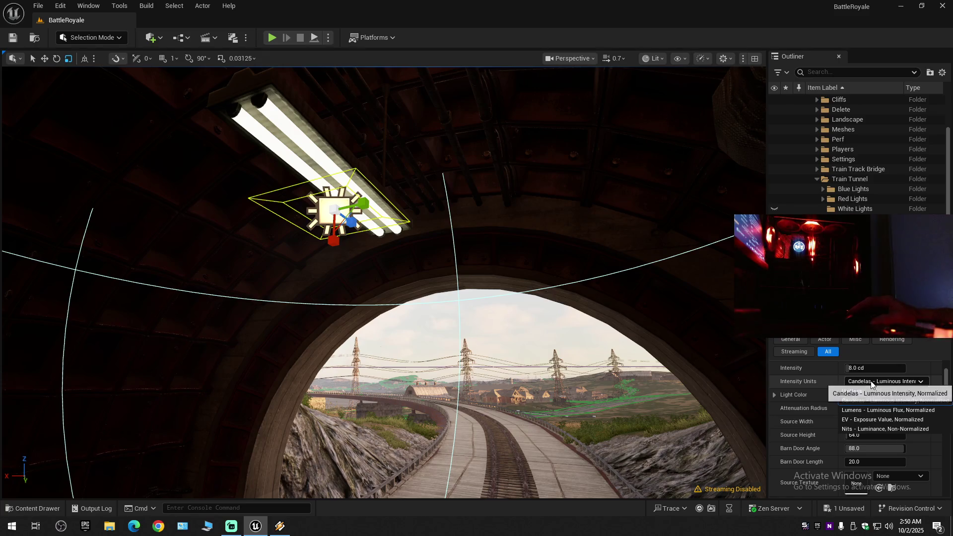
click(865, 411)
key(f)
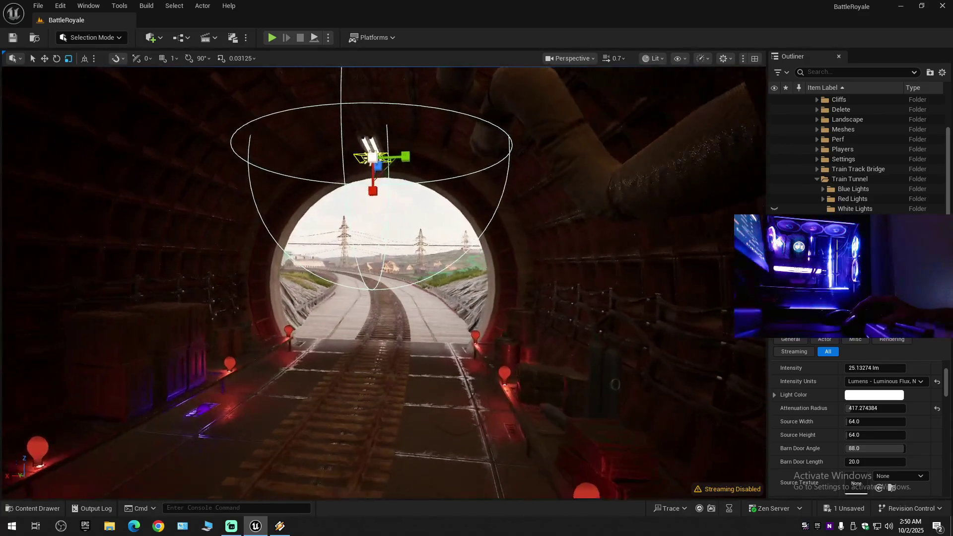
key(ctrl+z)
key(ctrl+z)
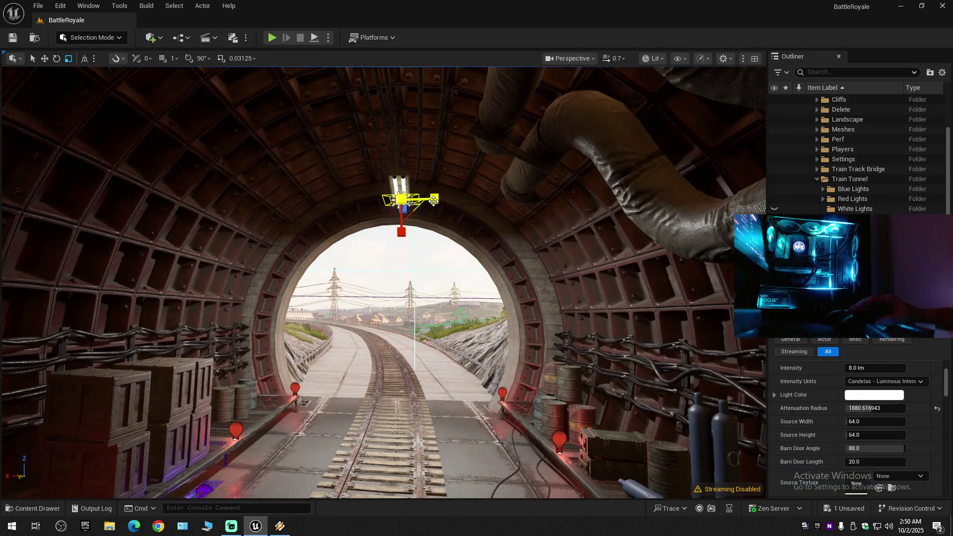
Adjust the attenuation radius to about 919.93 and fly the camera down the tunnel.
drag(401, 199, 401, 199)
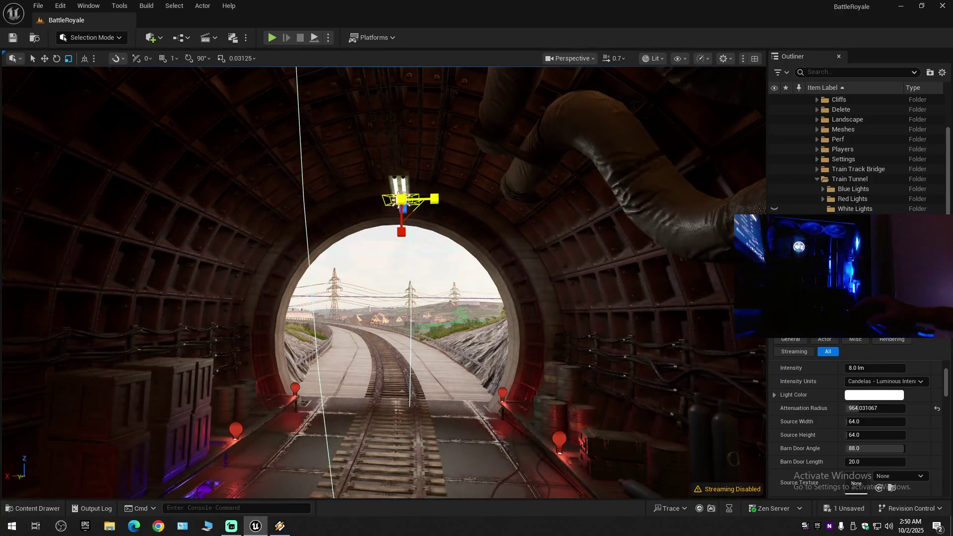
drag(387, 314, 387, 313)
scroll(387, 313, up, 1)
scroll(387, 314, up, 1)
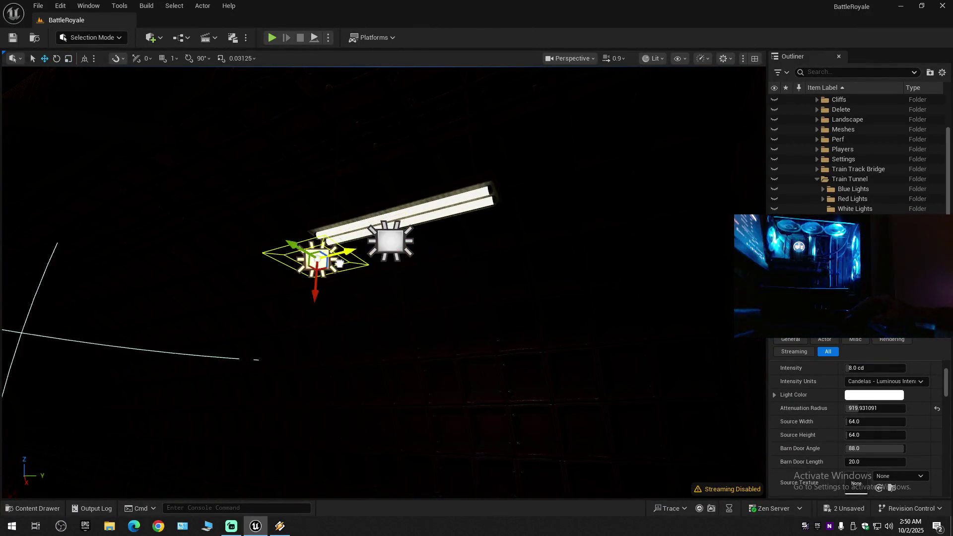
Move the new light across the tunnel and up onto the fluorescent ceiling fixture.
drag(387, 313, 387, 313)
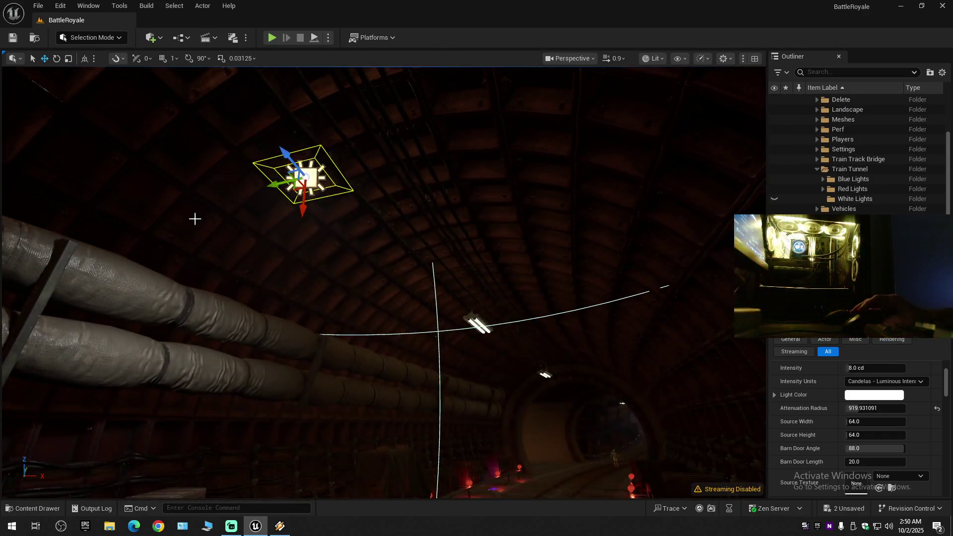
mouse_move(290, 179)
mouse_down()
mouse_move(295, 171)
mouse_move(422, 325)
mouse_up()
drag(538, 310, 469, 324)
mouse_move(404, 331)
mouse_down()
mouse_move(446, 331)
mouse_move(446, 298)
mouse_up()
mouse_move(344, 328)
mouse_down()
mouse_move(344, 278)
mouse_move(387, 278)
mouse_move(344, 328)
mouse_up()
scroll(344, 328, down, 1)
mouse_move(210, 234)
mouse_down()
mouse_move(596, 308)
mouse_move(589, 388)
mouse_move(571, 397)
mouse_move(589, 362)
mouse_up()
scroll(590, 387, down, 1)
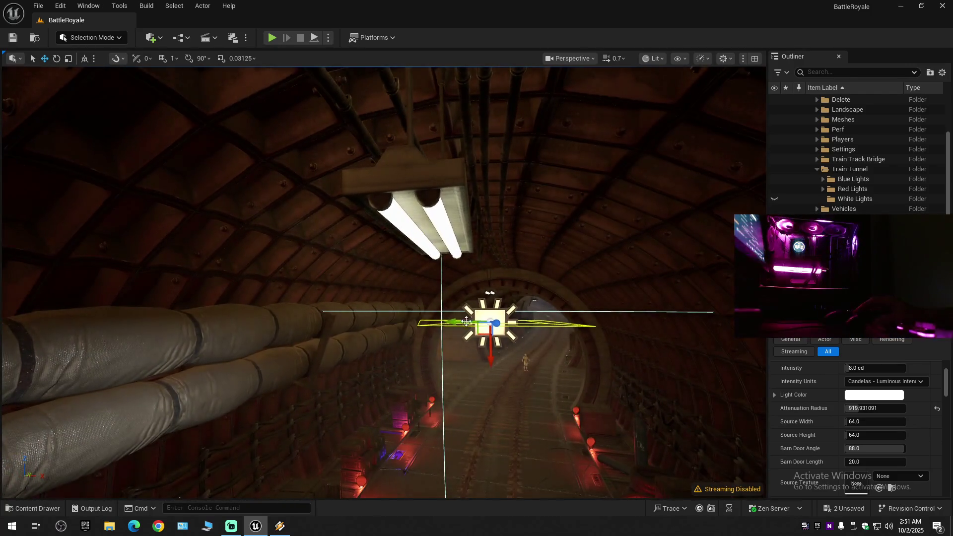
mouse_move(436, 353)
mouse_down()
mouse_move(422, 154)
mouse_move(405, 133)
mouse_move(408, 302)
mouse_up()
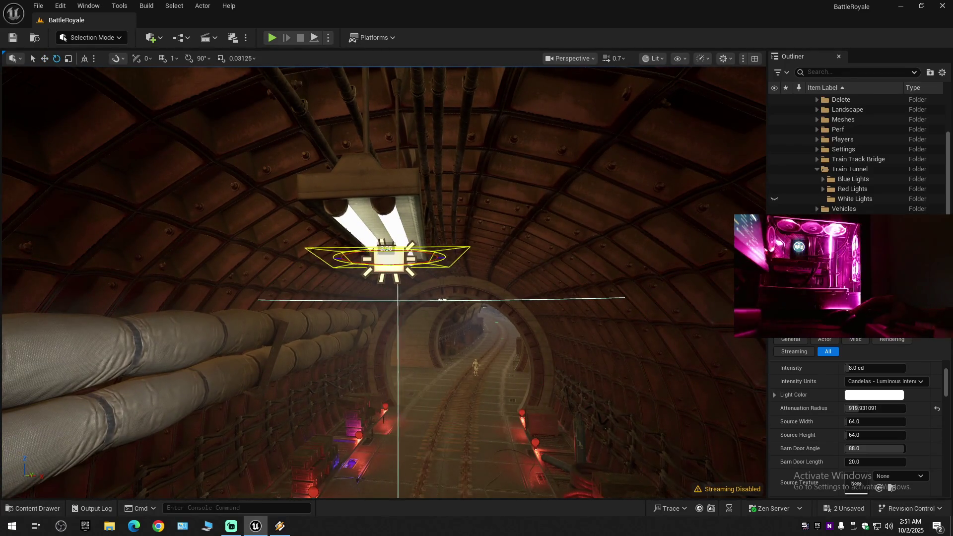
mouse_move(441, 300)
mouse_down()
mouse_move(437, 283)
mouse_move(426, 308)
mouse_move(426, 287)
mouse_move(312, 281)
mouse_move(377, 301)
mouse_move(407, 297)
mouse_move(407, 287)
mouse_up()
scroll(377, 285, up, 2)
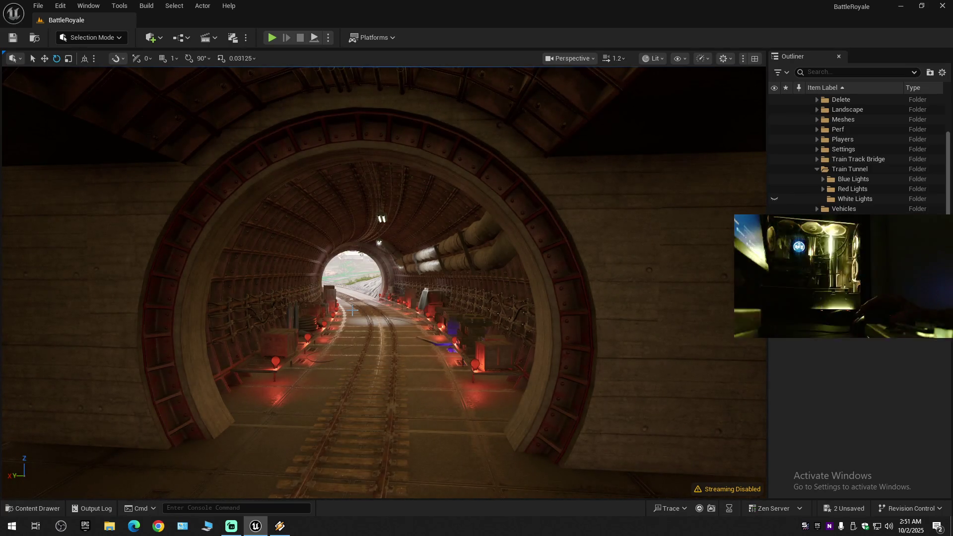
Add a Point Light at the doorway arch and frame it in the view.
click(154, 40)
mouse_move(175, 152)
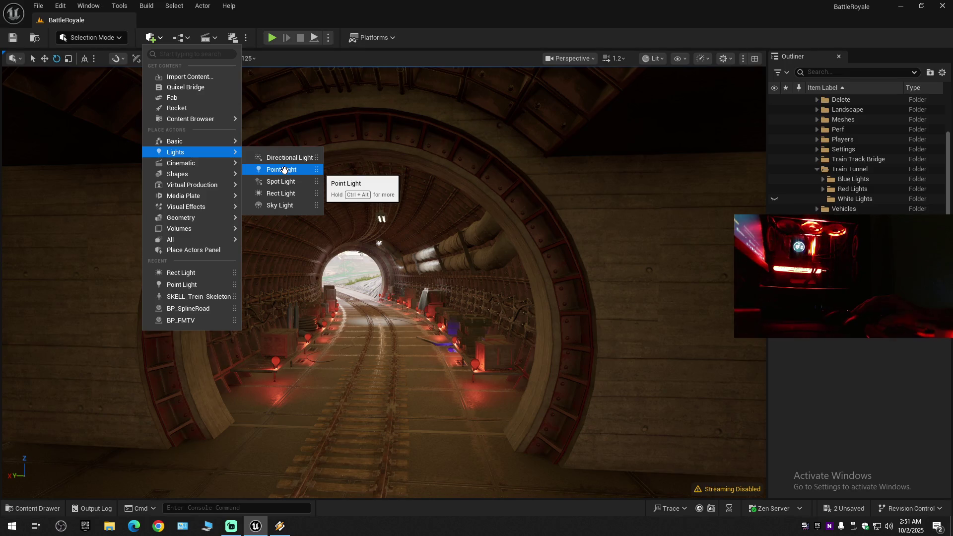
click(283, 169)
key(f)
scroll(380, 288, up, 10)
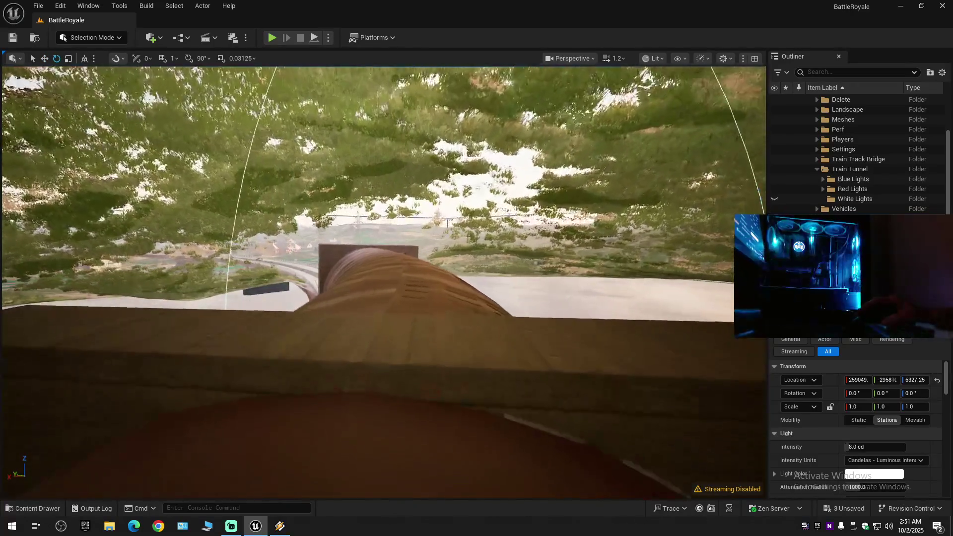
scroll(385, 282, down, 10)
scroll(455, 276, down, 5)
Rotate the point light about 33° on Z and move it toward the tunnel centre.
key(w)
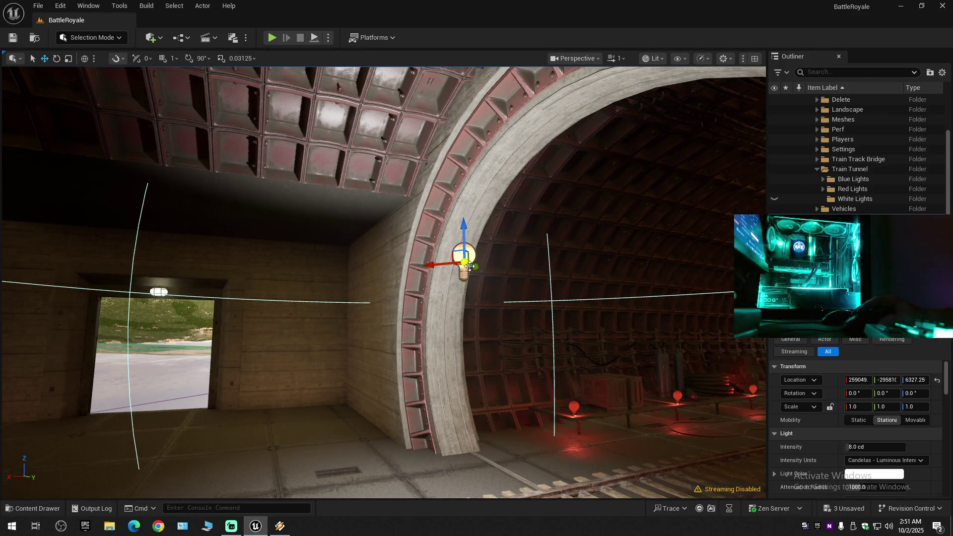
key(e)
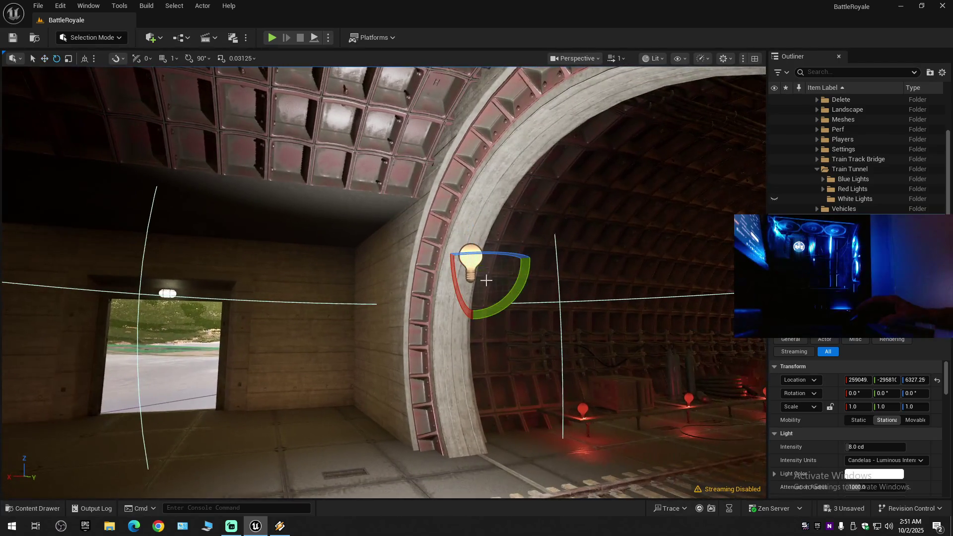
mouse_move(485, 281)
mouse_down()
mouse_move(516, 278)
mouse_move(494, 257)
mouse_move(660, 266)
mouse_move(665, 304)
mouse_move(432, 266)
mouse_move(448, 282)
mouse_up()
key(w)
drag(352, 277, 510, 282)
click(280, 526)
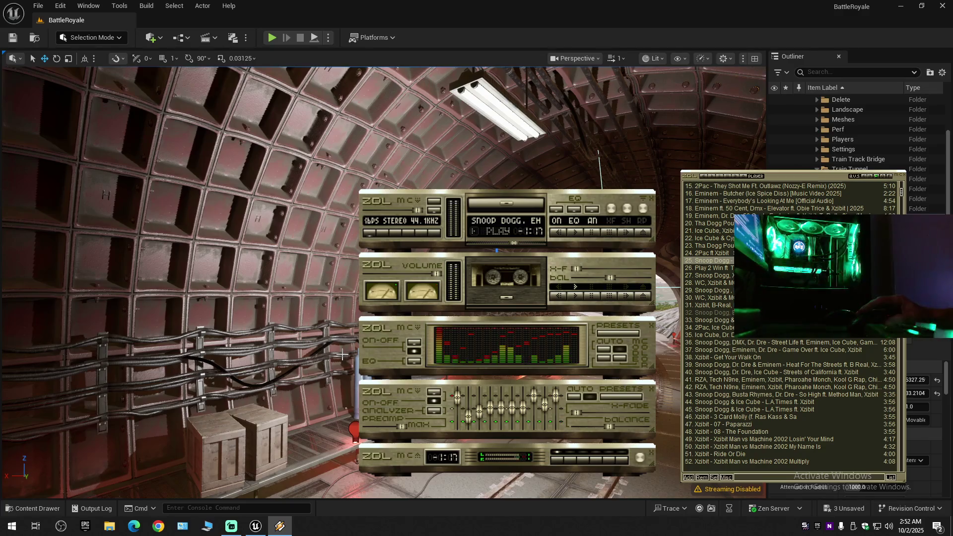
click(399, 4)
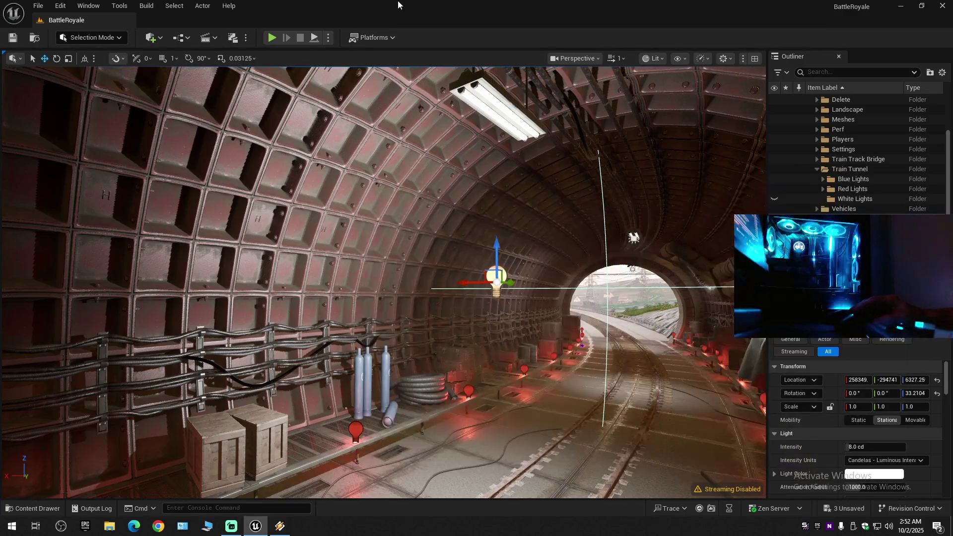
Raise the point light to just below the ceiling lamp.
drag(633, 238, 482, 264)
mouse_move(446, 325)
mouse_down()
mouse_move(444, 184)
mouse_move(432, 278)
mouse_move(454, 226)
mouse_move(462, 234)
mouse_move(436, 258)
mouse_move(432, 239)
mouse_move(424, 248)
mouse_move(493, 256)
mouse_up()
scroll(449, 233, down, 1)
scroll(427, 248, up, 1)
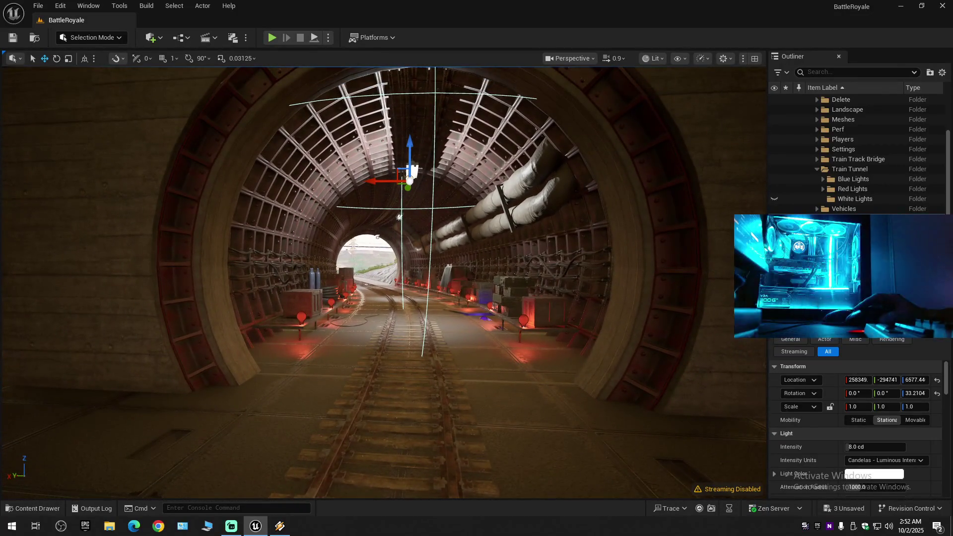
scroll(812, 440, down, 1)
Try the intensity units Candelas, EV and Unitless, settling on Lumens.
click(866, 429)
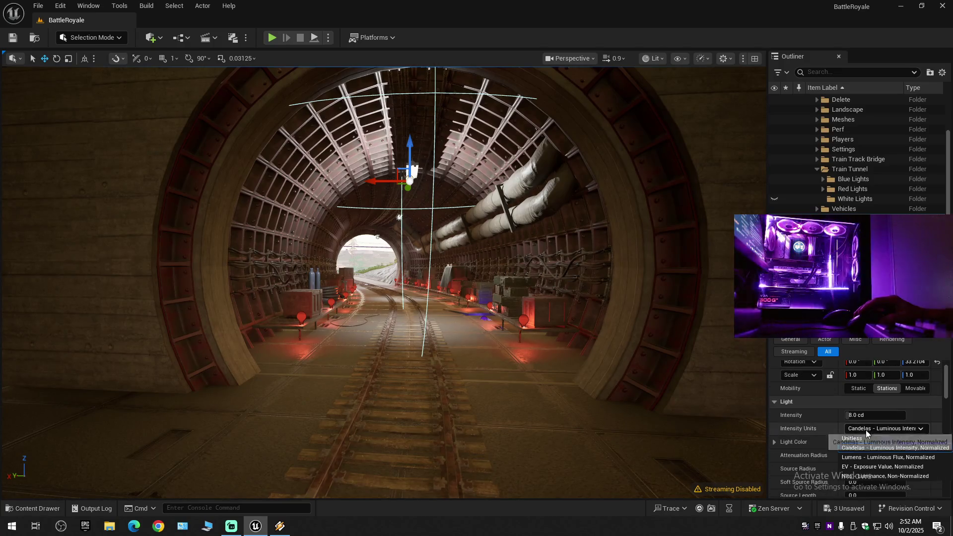
click(865, 458)
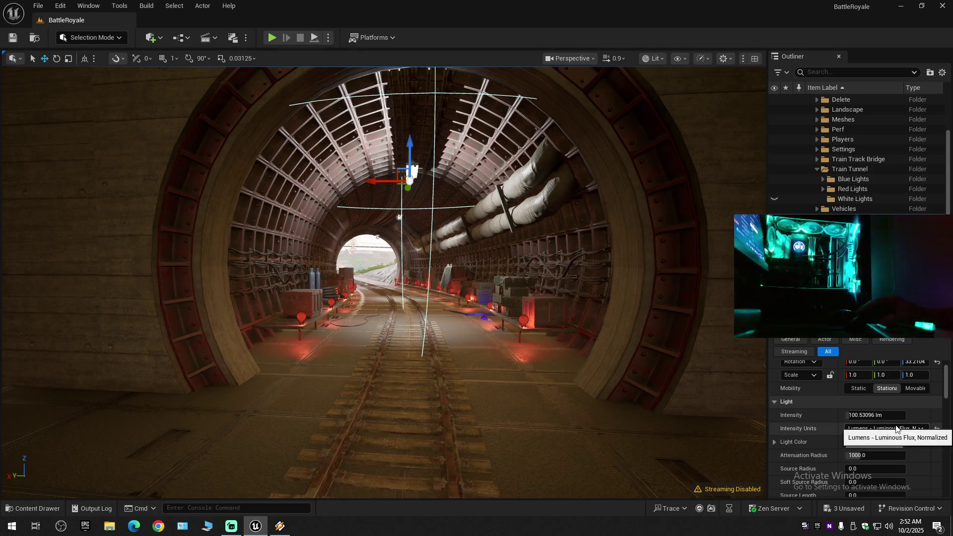
click(870, 429)
click(869, 448)
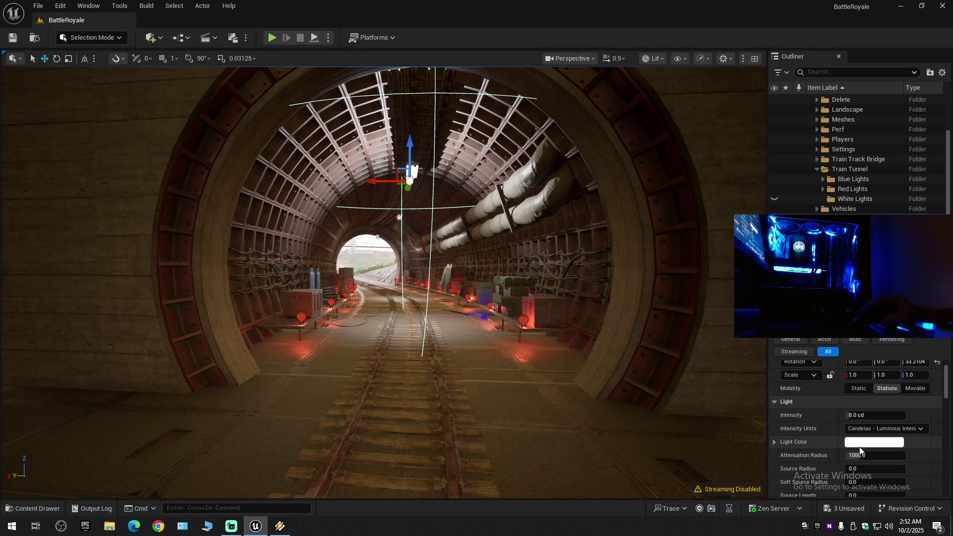
click(873, 429)
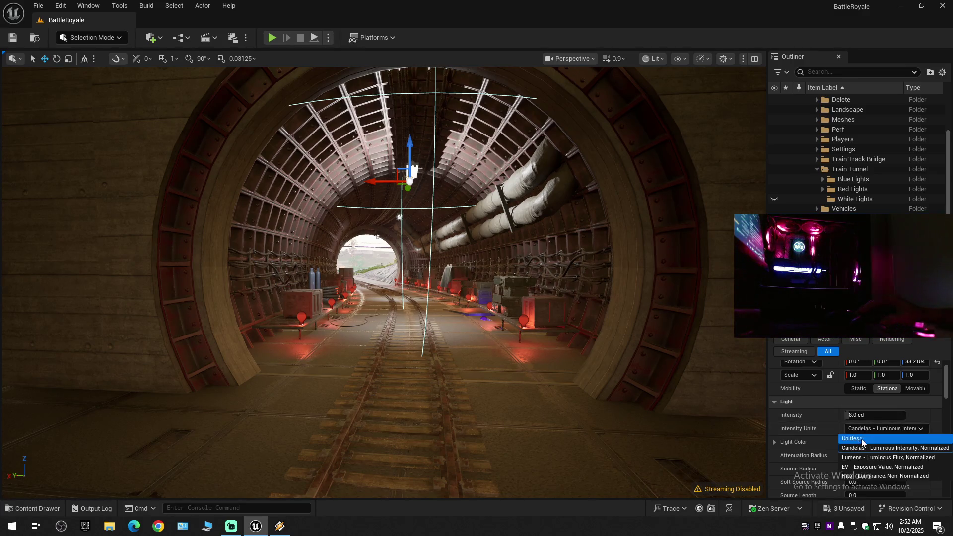
click(873, 466)
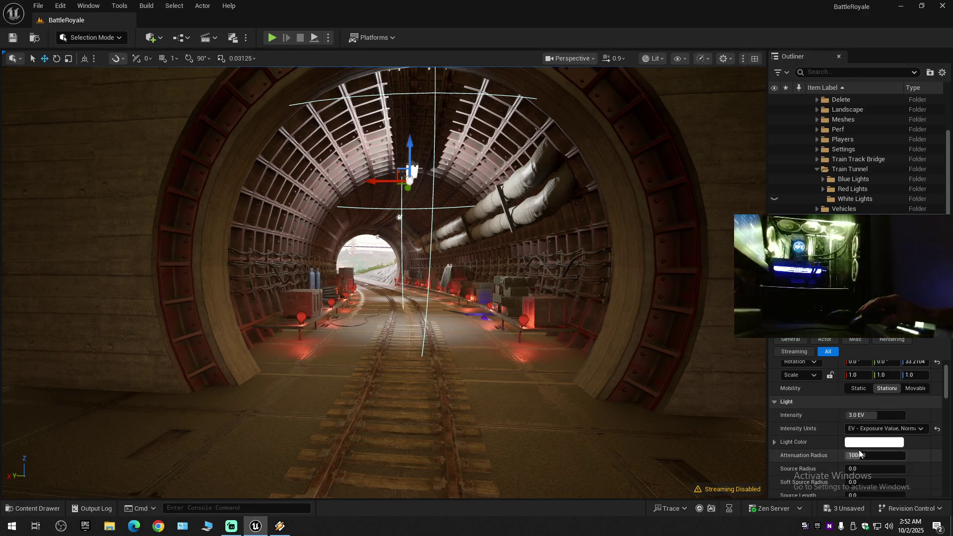
click(866, 428)
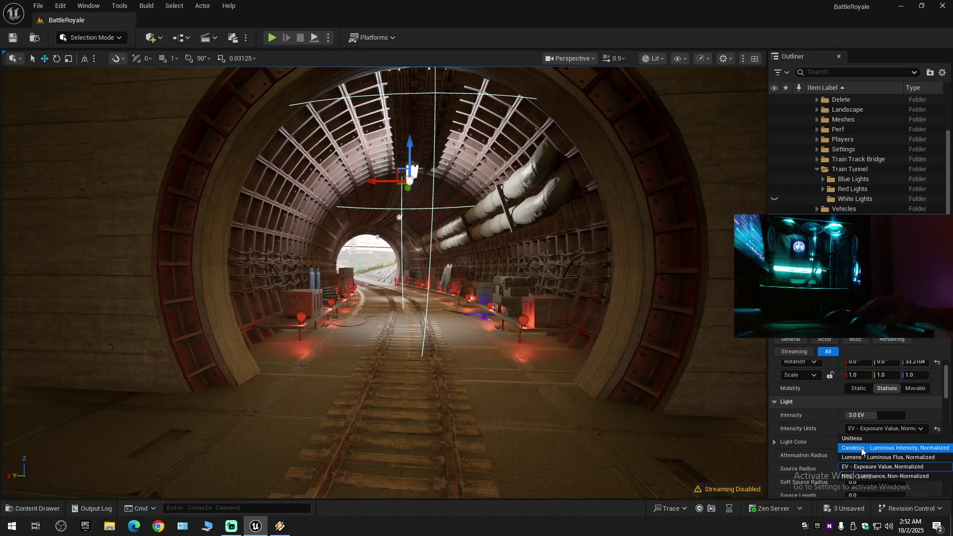
click(859, 438)
click(865, 429)
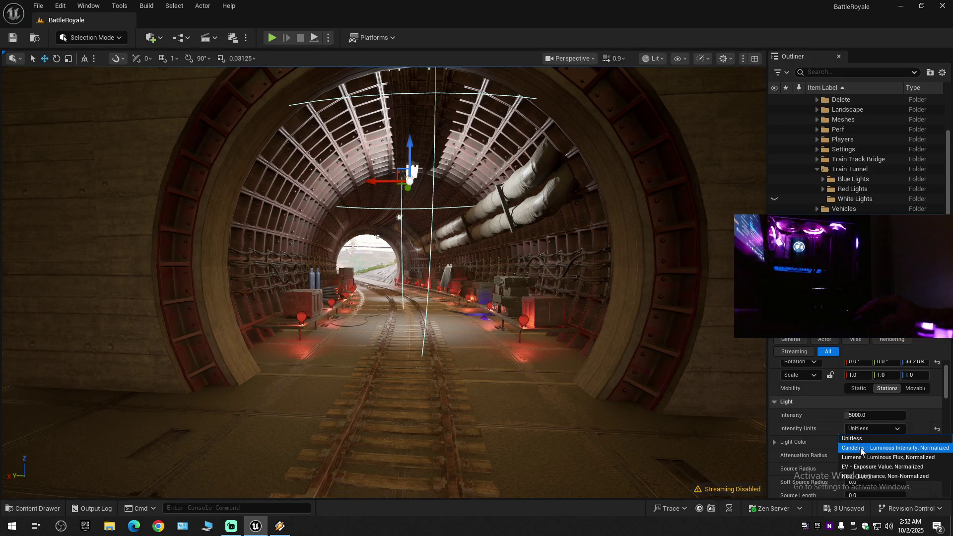
click(860, 448)
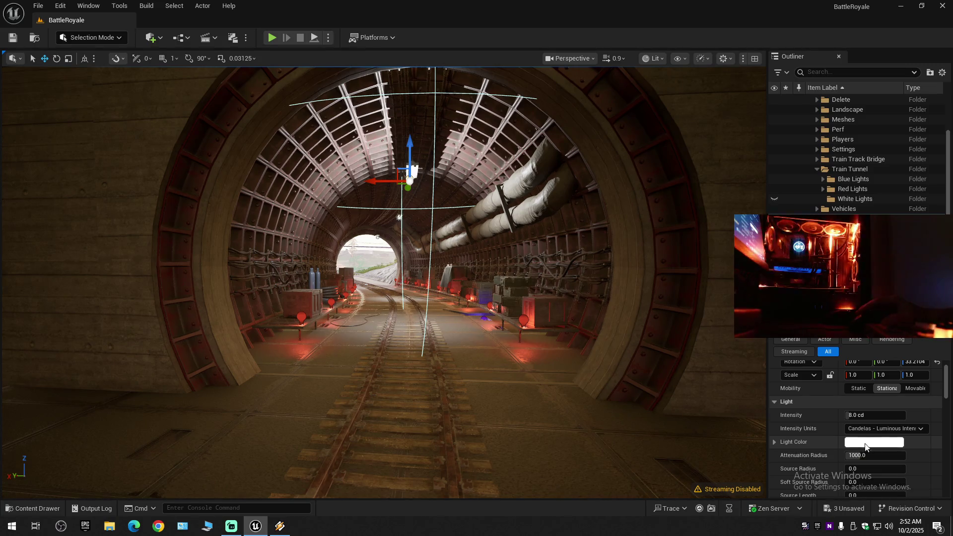
click(872, 428)
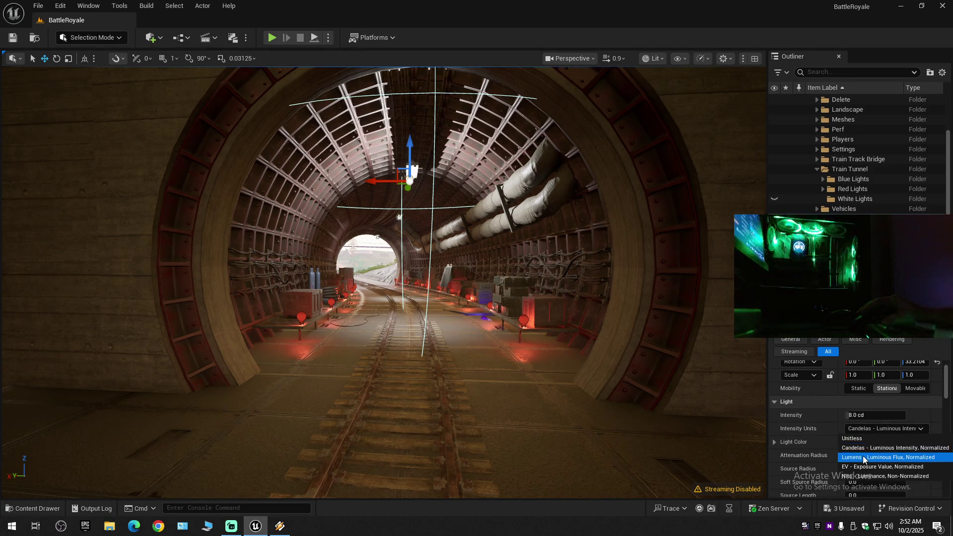
click(863, 457)
Set the point light's intensity to 30 lumens, checking it in Candelas before returning to Lumens.
click(868, 417)
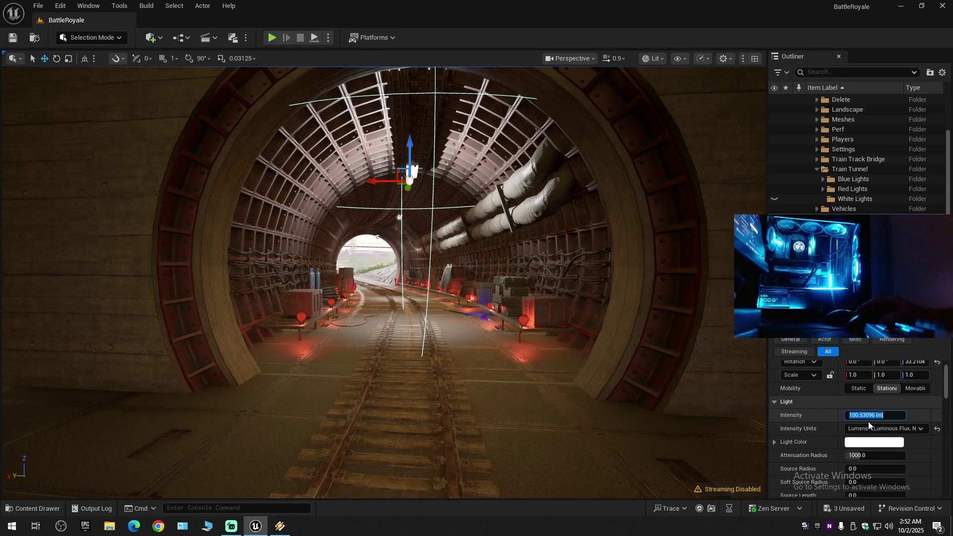
text(2)
key(Return)
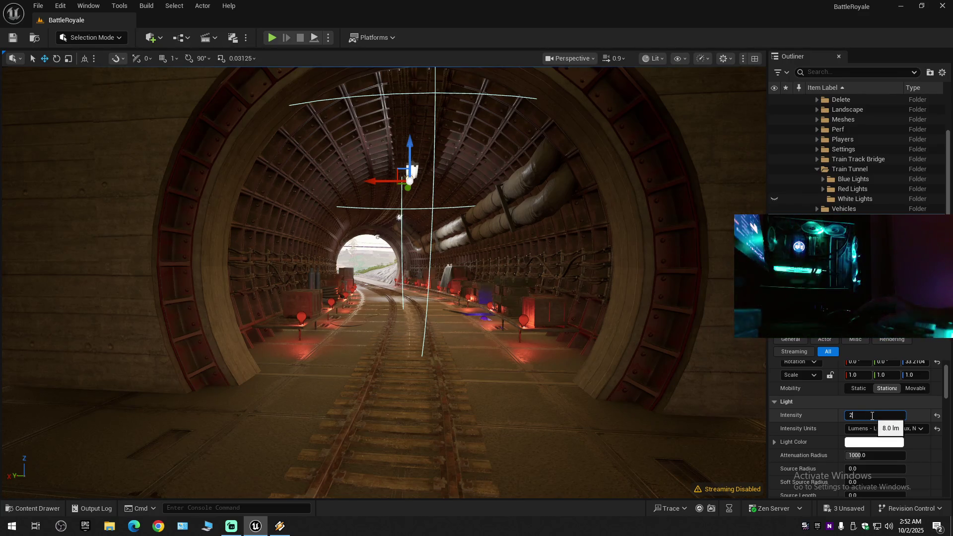
text(0)
key(Return)
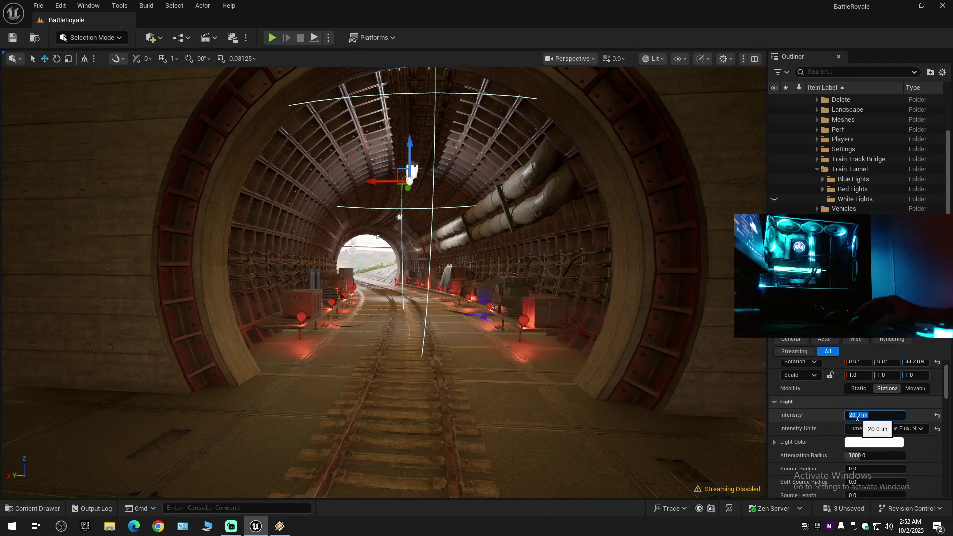
text(30)
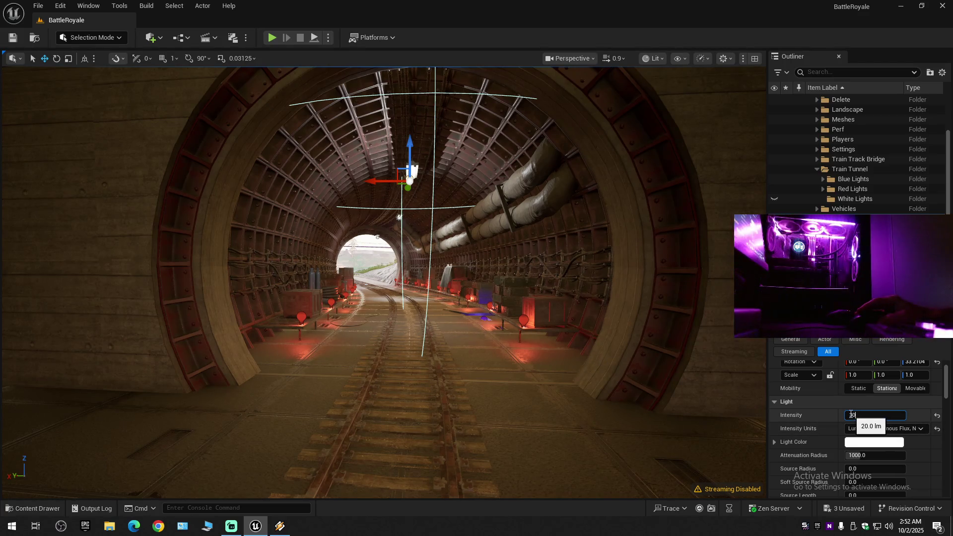
key(Return)
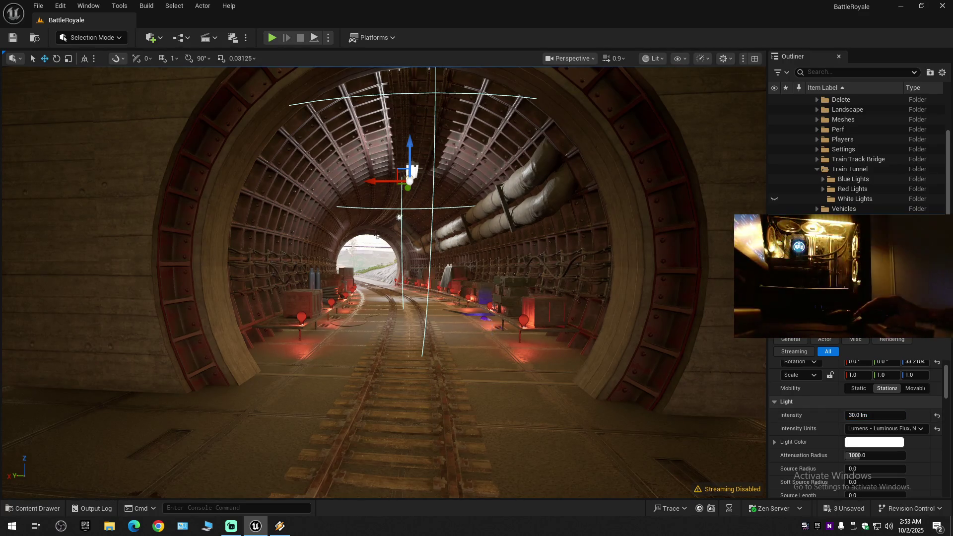
scroll(523, 335, down, 3)
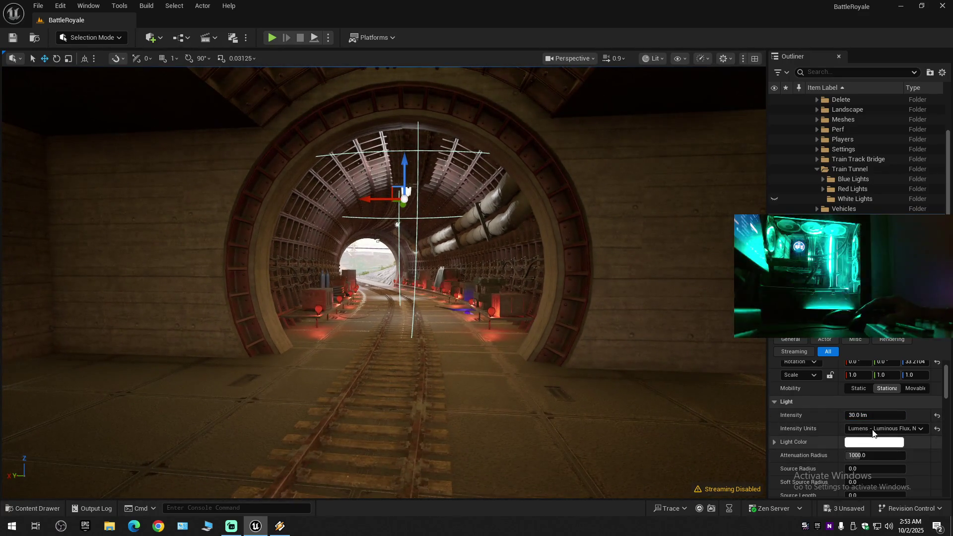
click(872, 429)
click(866, 448)
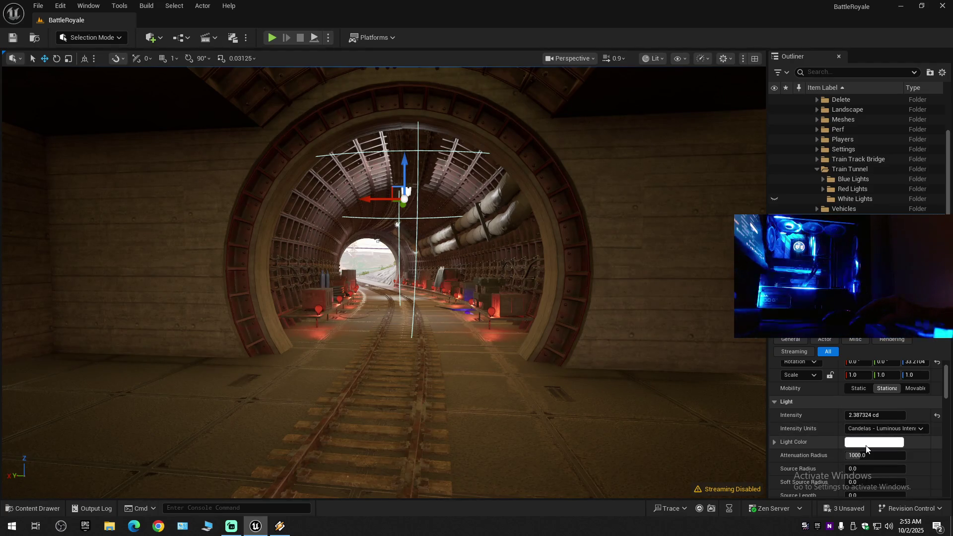
click(868, 429)
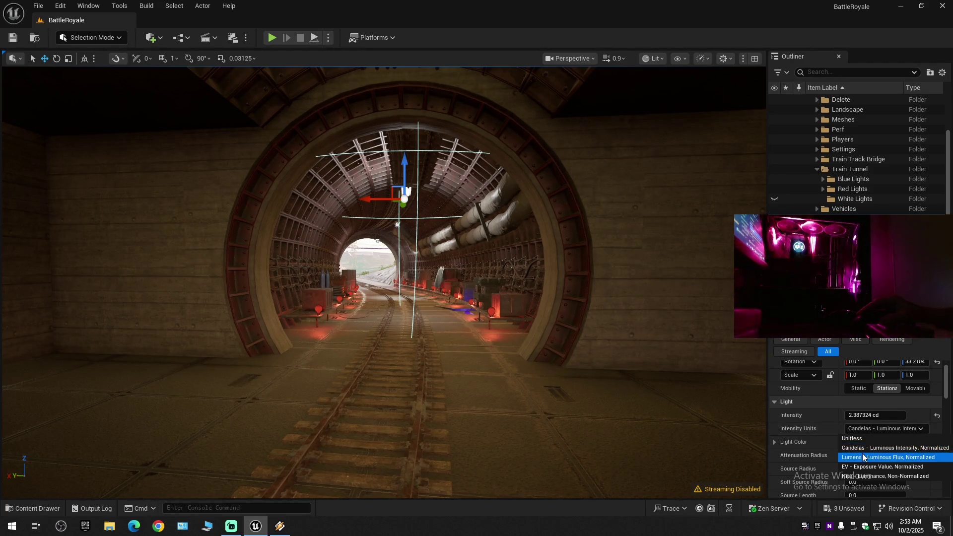
click(866, 455)
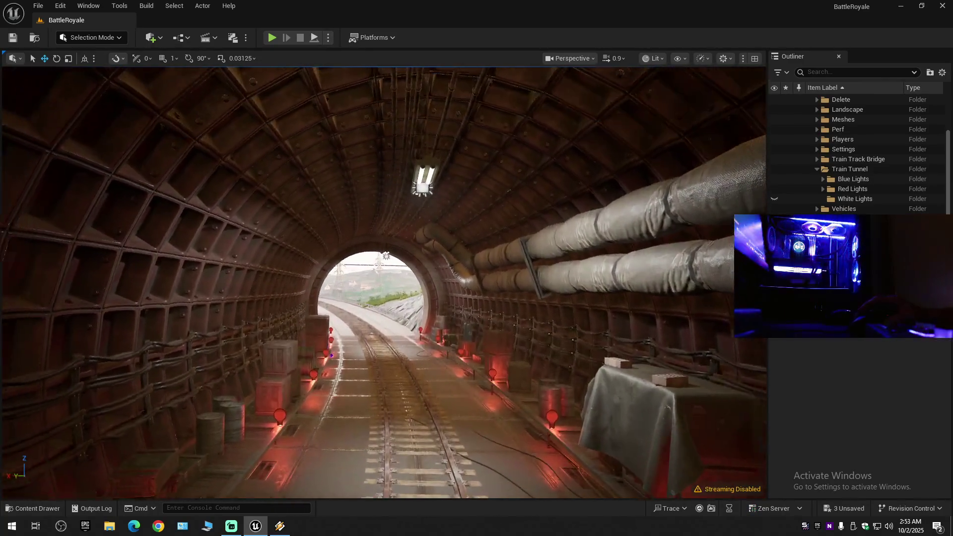
Paste a copy as PointLight26, raise it with the tunnel-mouth light, then frame PointLight26.
key(ctrl+v)
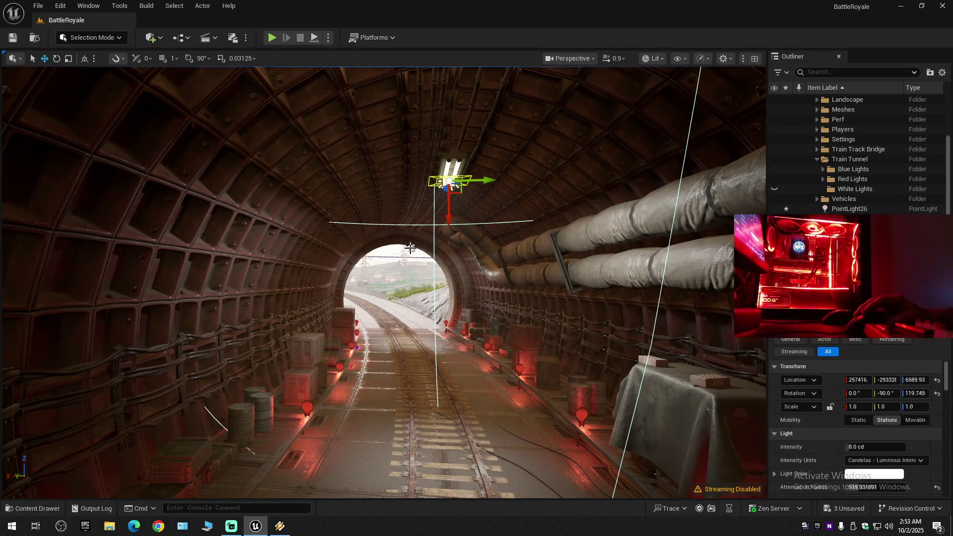
ctrl+click(412, 248)
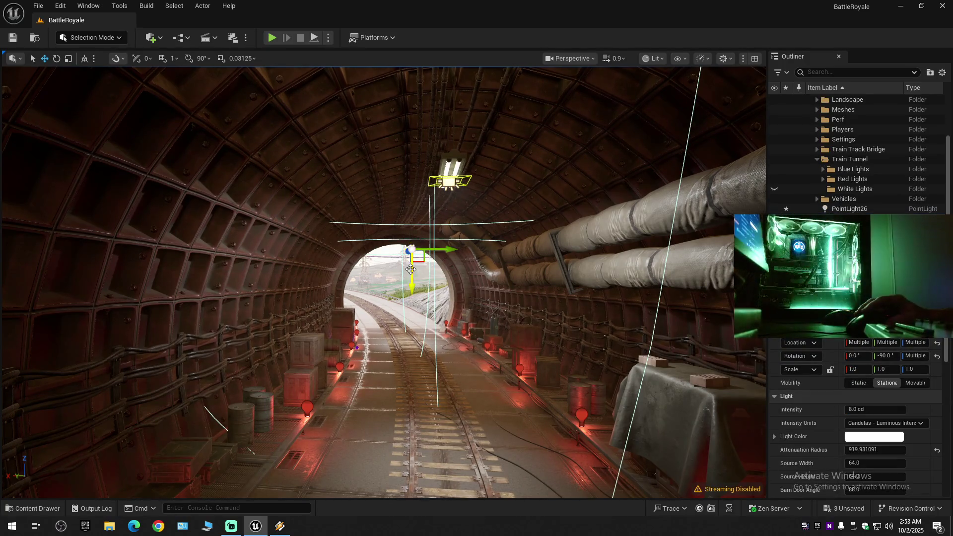
mouse_move(412, 277)
mouse_down()
mouse_move(424, 266)
mouse_move(409, 259)
mouse_move(408, 287)
mouse_move(405, 278)
mouse_up()
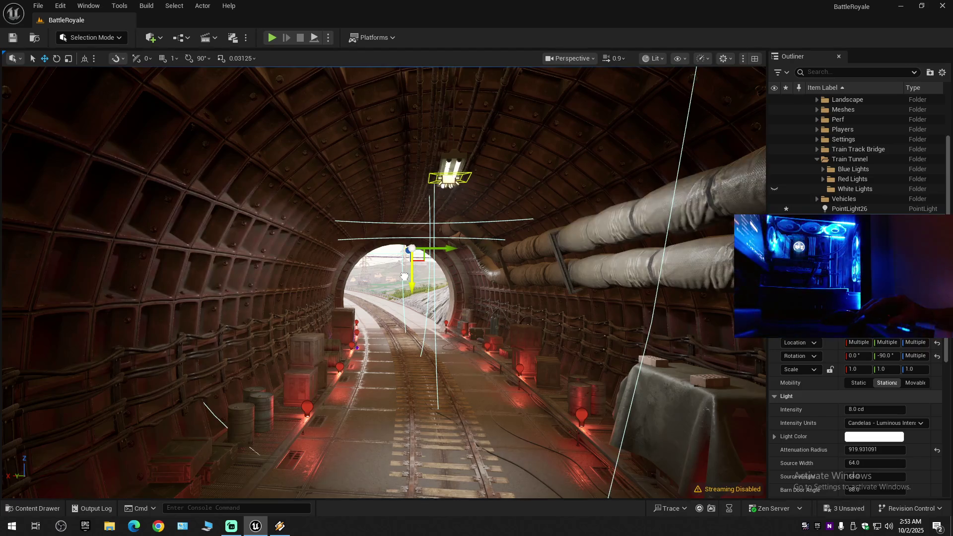
scroll(440, 359, up, 10)
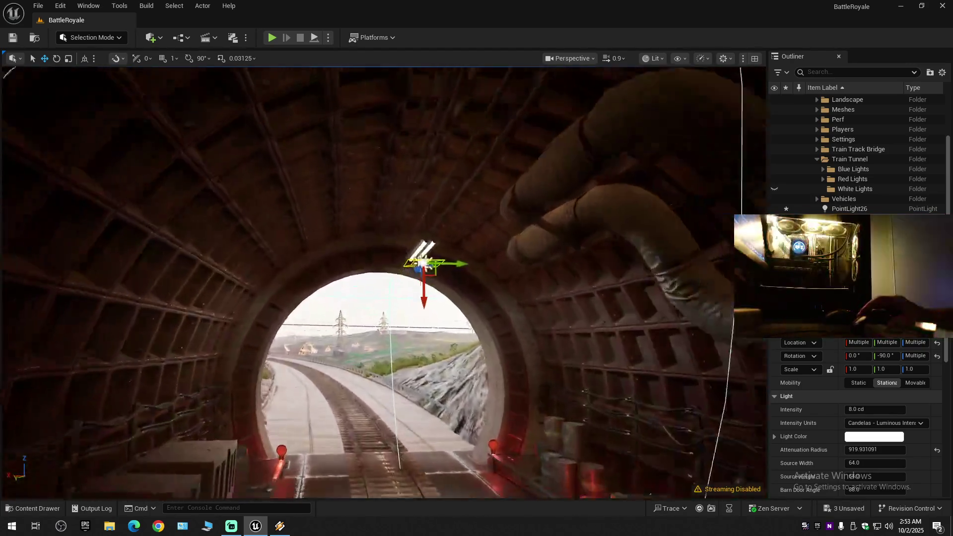
drag(440, 359, 556, 357)
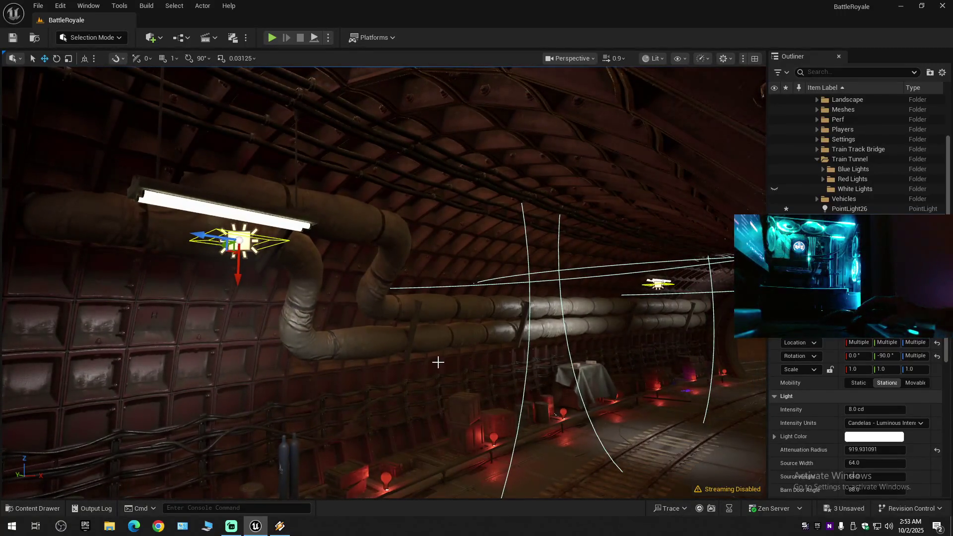
key(ctrl+z)
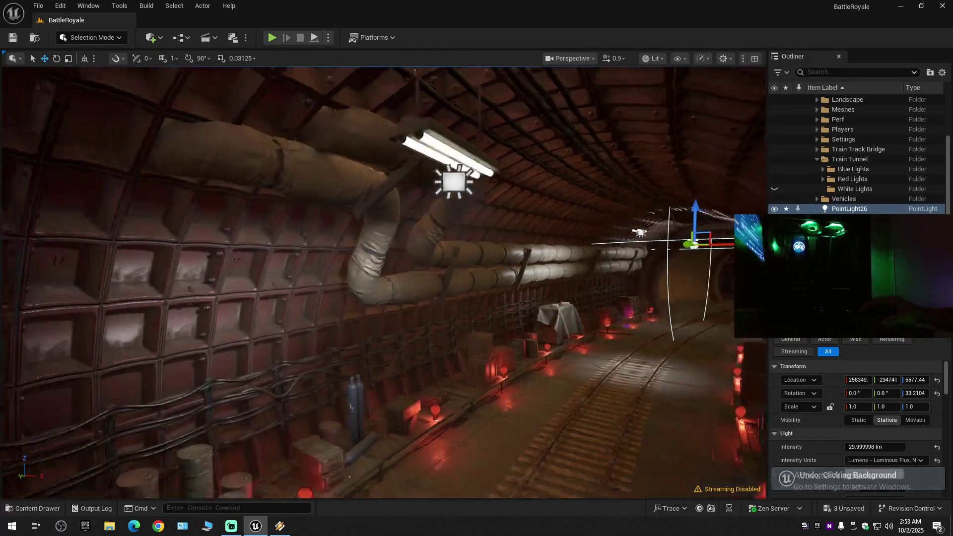
key(f)
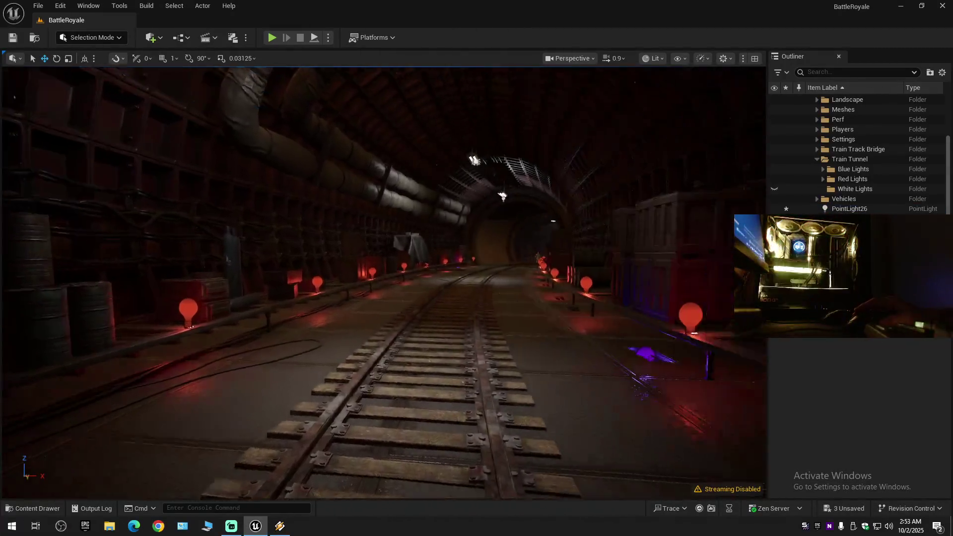
Fly down the tunnel past the red lights and delete PointLight26.
scroll(383, 282, up, 1)
key(w)
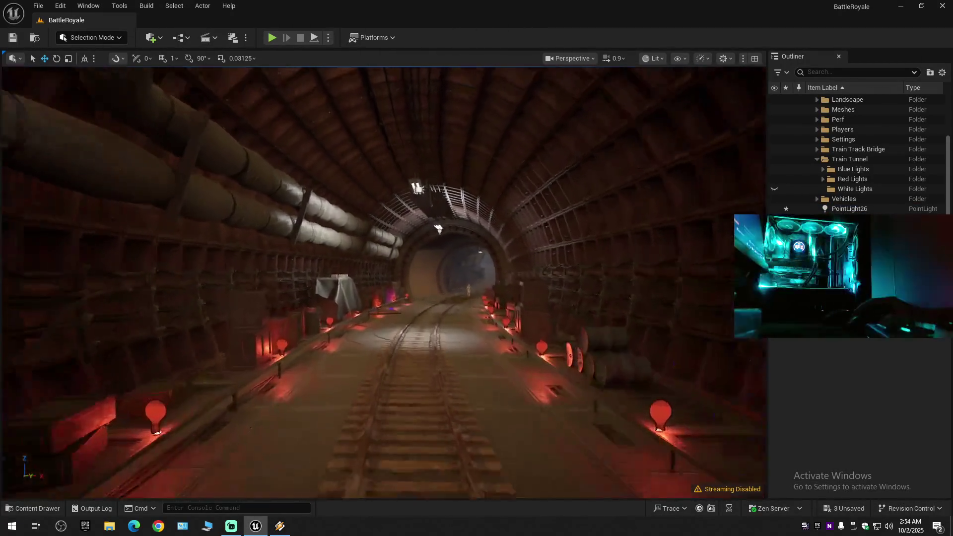
key(w)
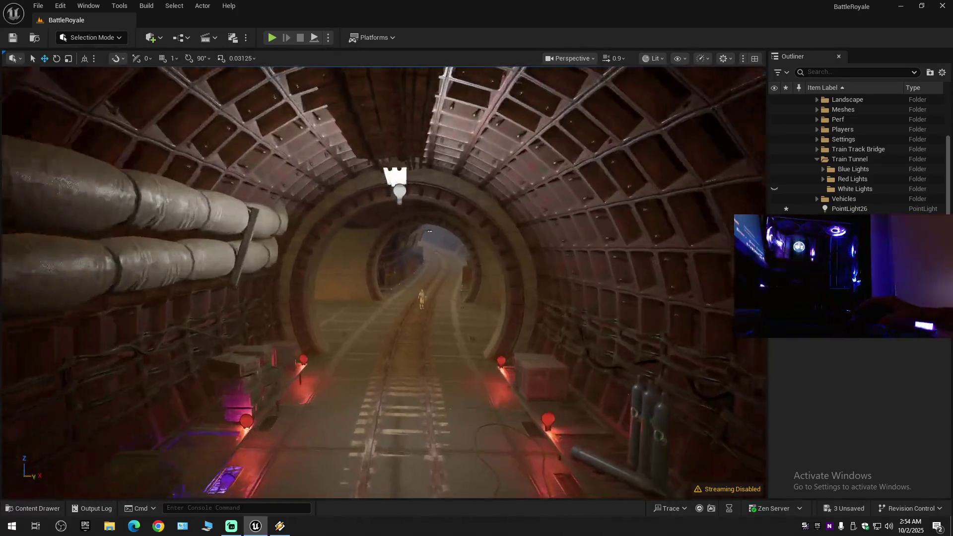
key(w)
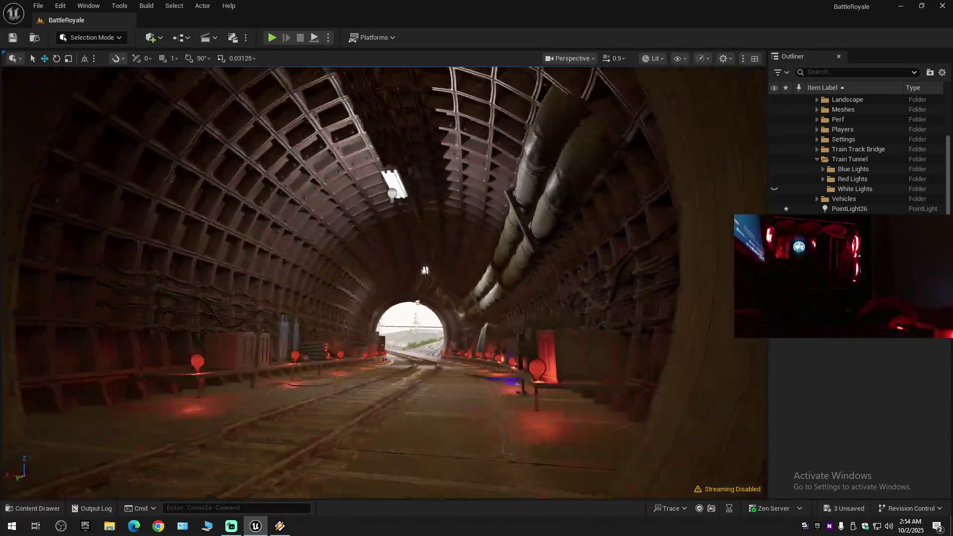
key(w)
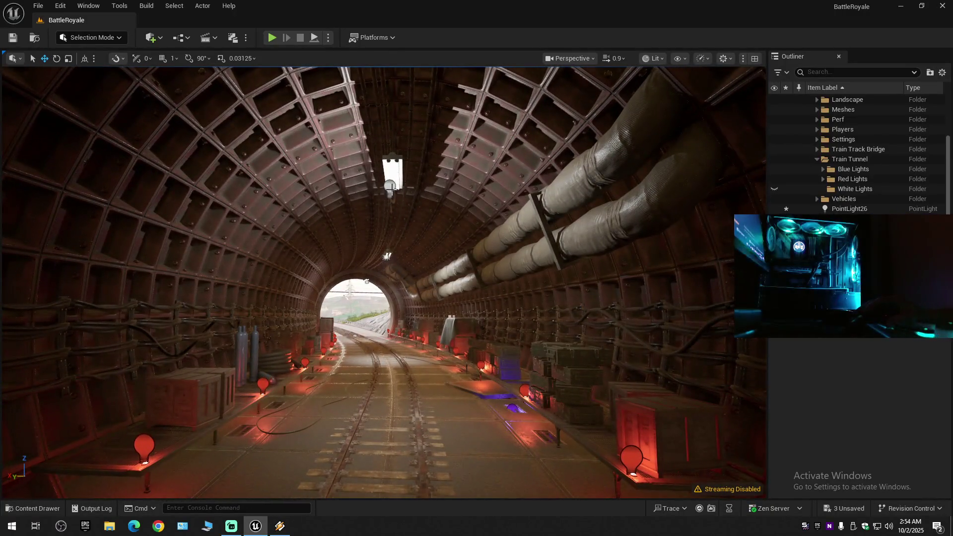
click(390, 186)
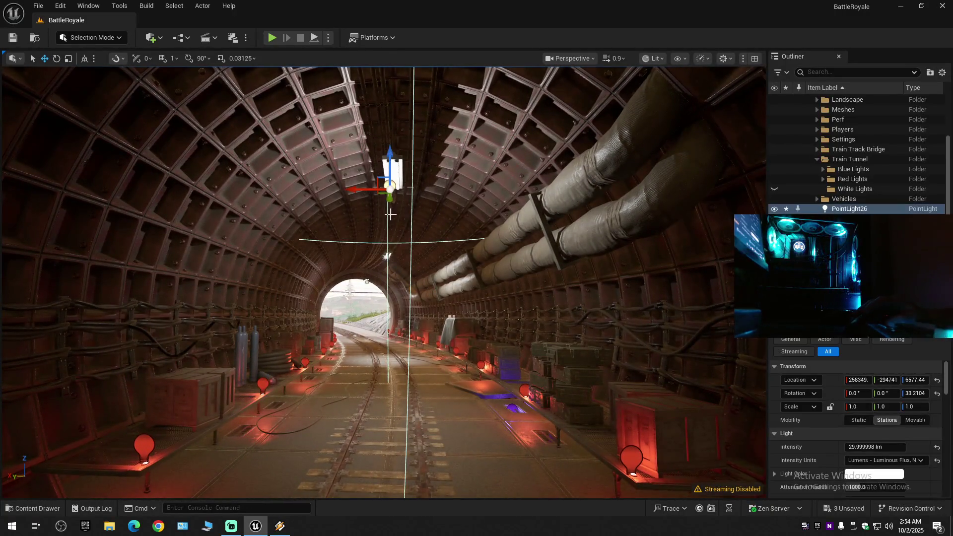
key(Delete)
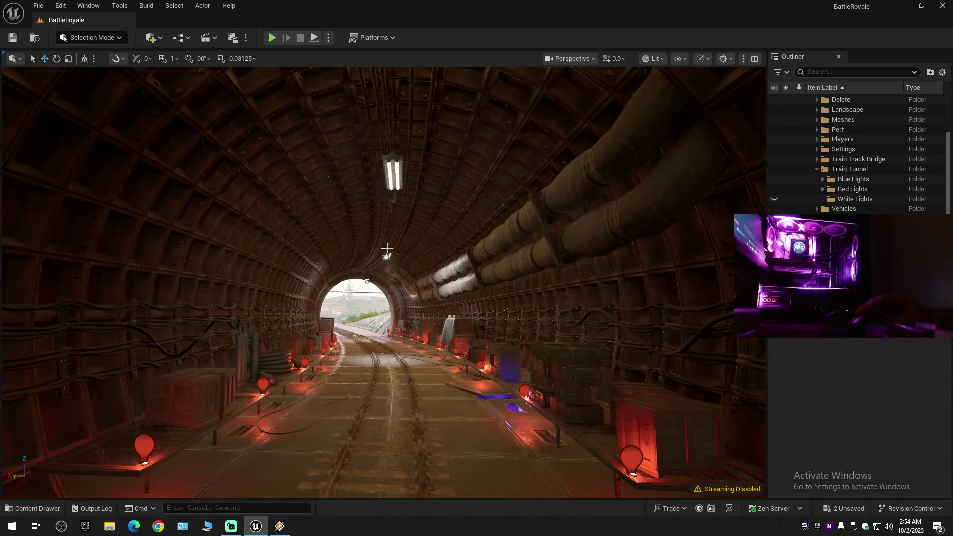
Duplicate the arch rect light as RectLight6 and slide it under the ceiling fixture.
click(387, 256)
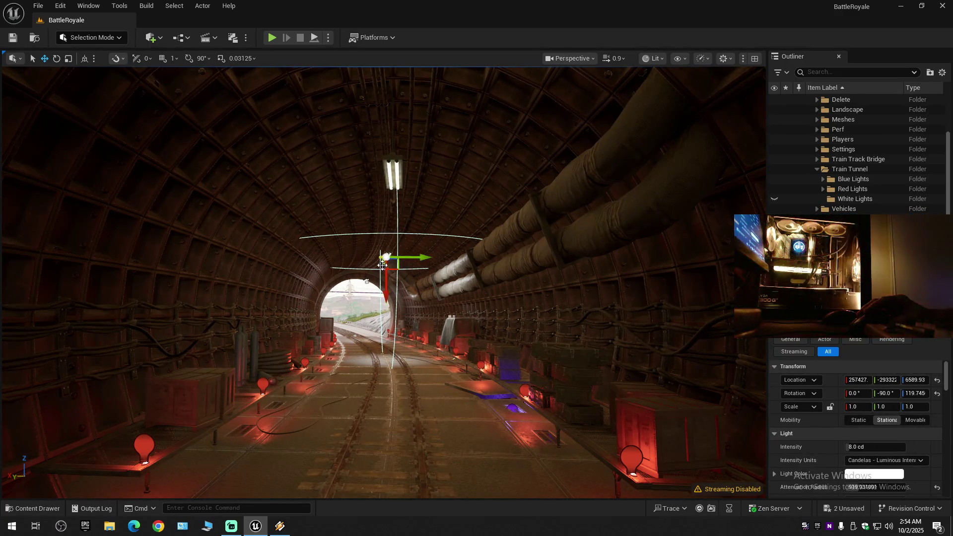
drag(381, 264, 416, 194)
key(w)
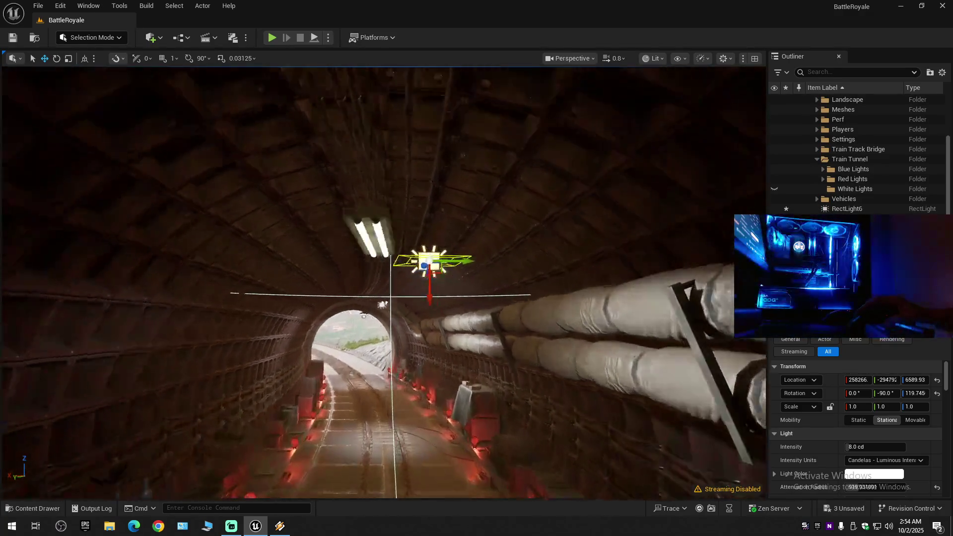
scroll(383, 282, down, 2)
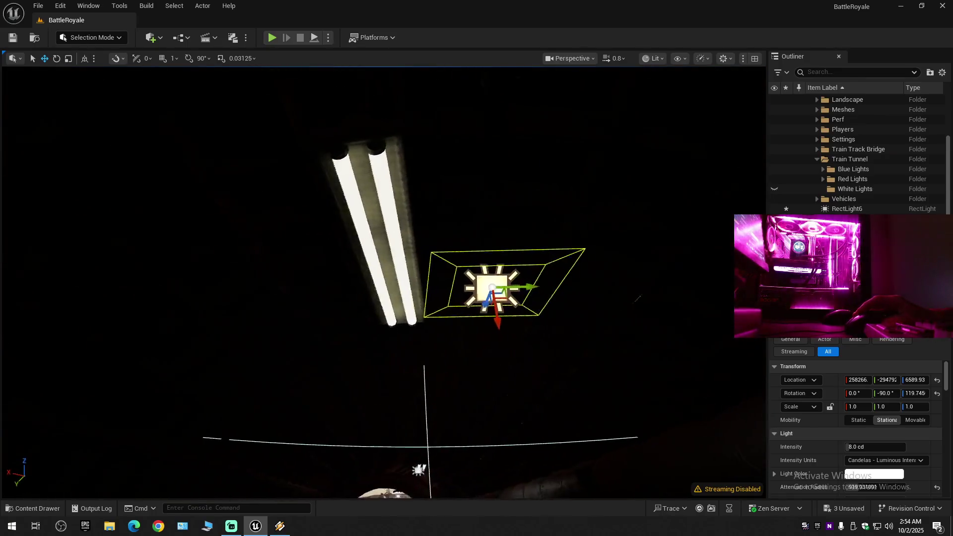
key(s)
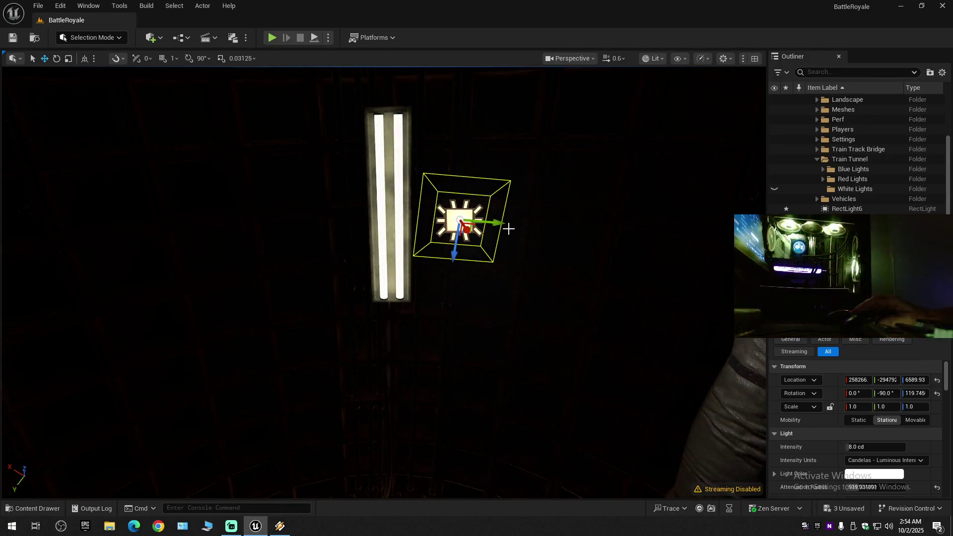
drag(501, 224, 443, 223)
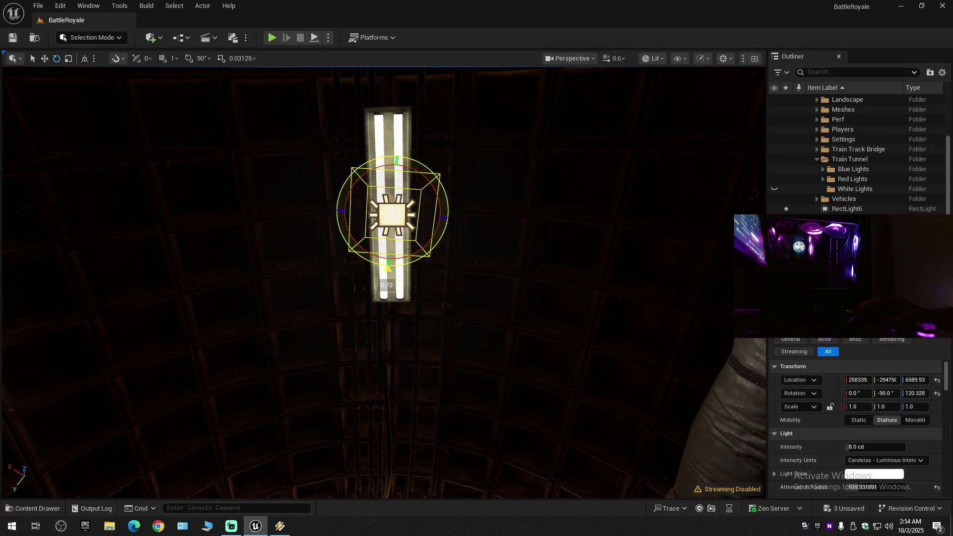
key(w)
Adjust RectLight6's Z height so it sits just beneath the fluorescent fixture.
scroll(440, 341, up, 3)
drag(441, 340, 437, 397)
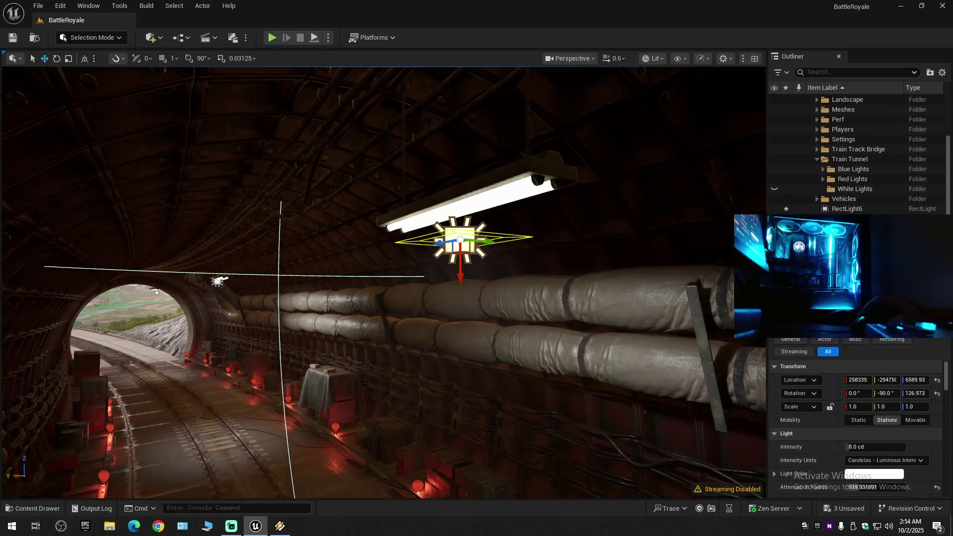
scroll(385, 283, up, 3)
key(w)
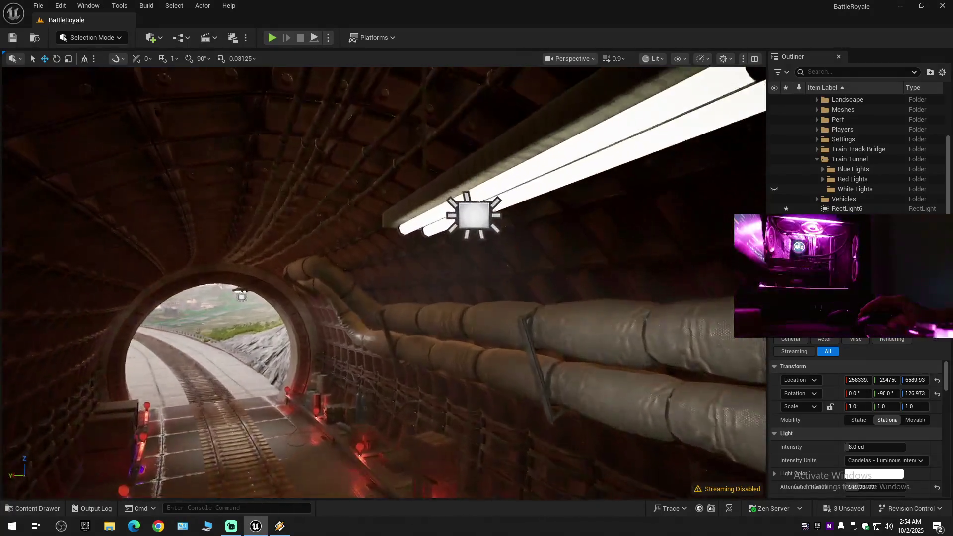
mouse_move(437, 298)
mouse_down()
mouse_move(645, 298)
mouse_move(680, 318)
mouse_move(645, 317)
mouse_move(605, 298)
mouse_move(571, 308)
mouse_up()
scroll(645, 317, down, 1)
drag(419, 341, 418, 340)
drag(381, 291, 379, 284)
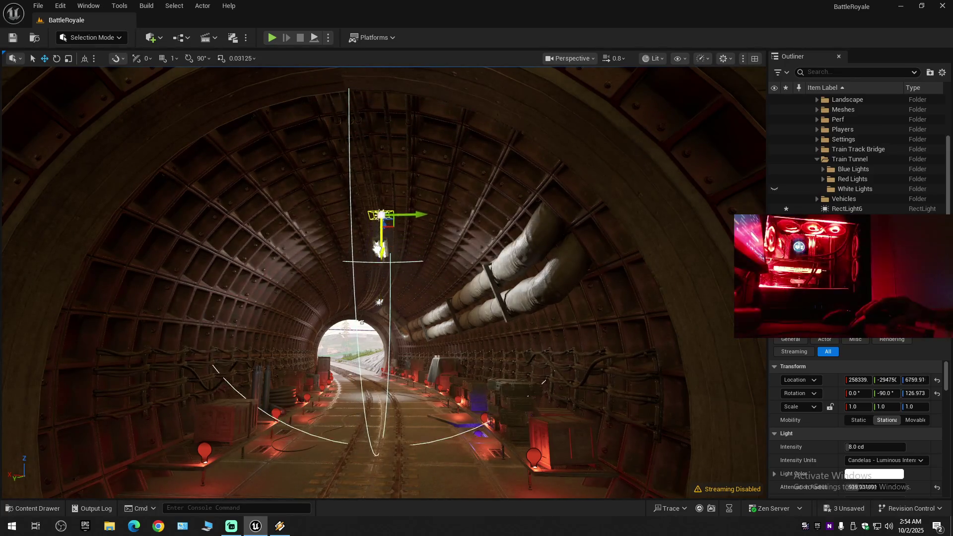
drag(381, 233, 381, 251)
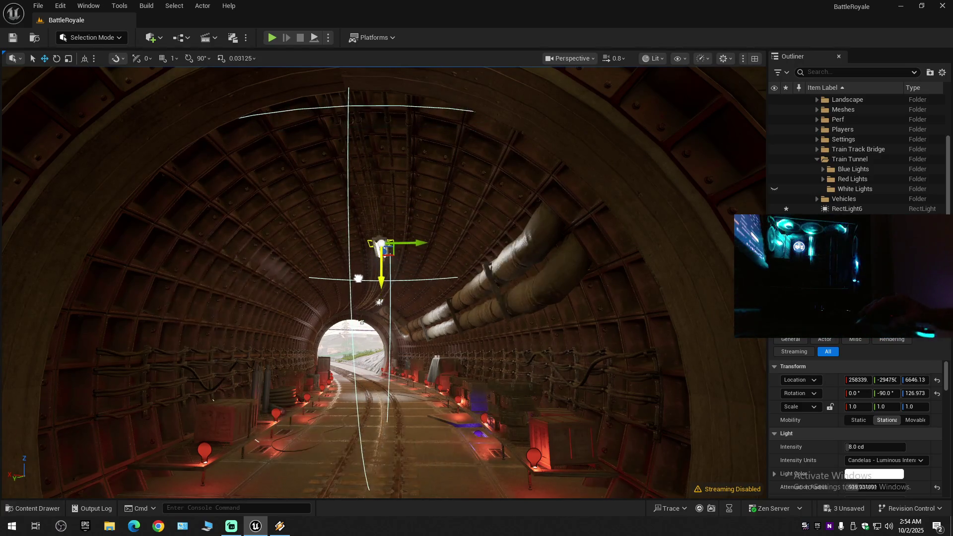
drag(381, 285, 381, 286)
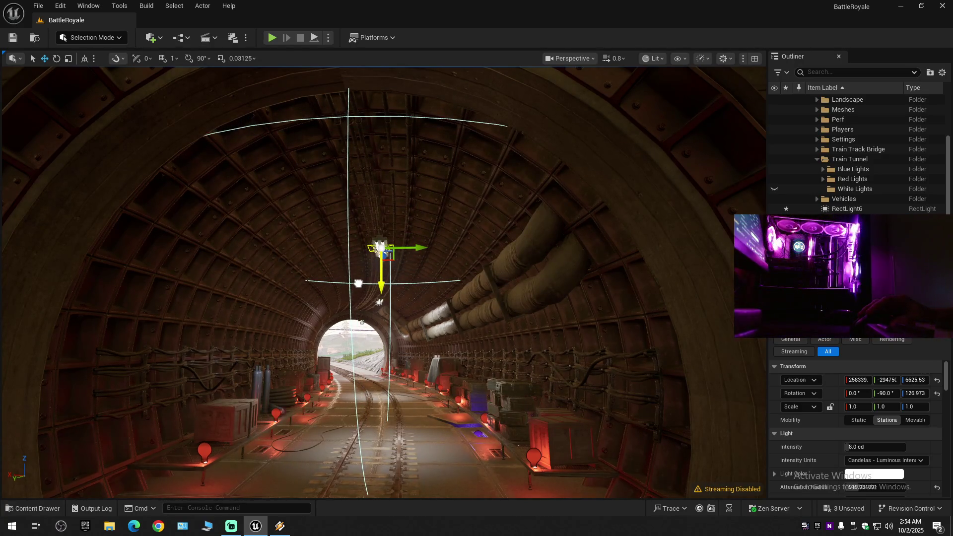
mouse_move(395, 345)
mouse_down()
mouse_move(447, 332)
mouse_move(427, 323)
mouse_move(426, 277)
mouse_up()
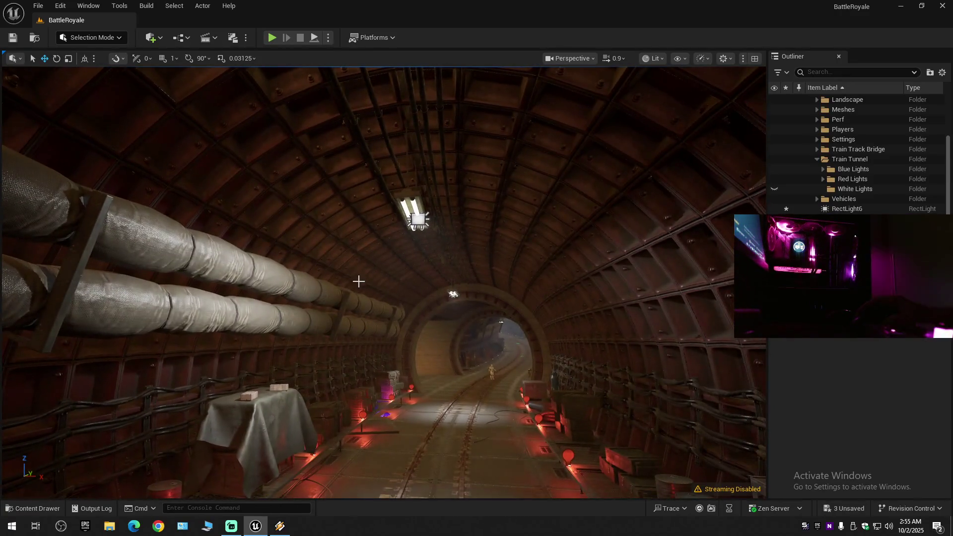
Spin RectLight6 on its Z axis and drop it slightly beneath the fluorescent fixture.
click(419, 225)
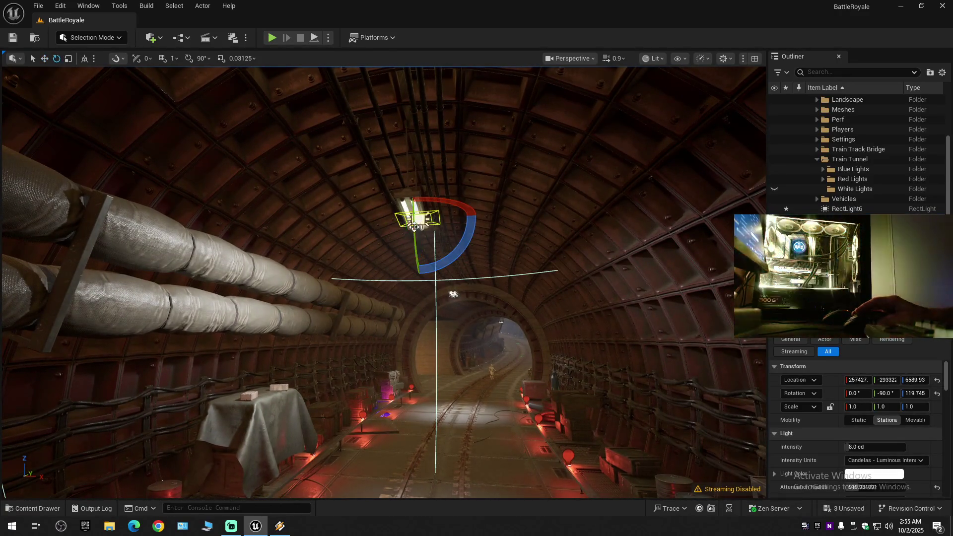
drag(390, 199, 361, 225)
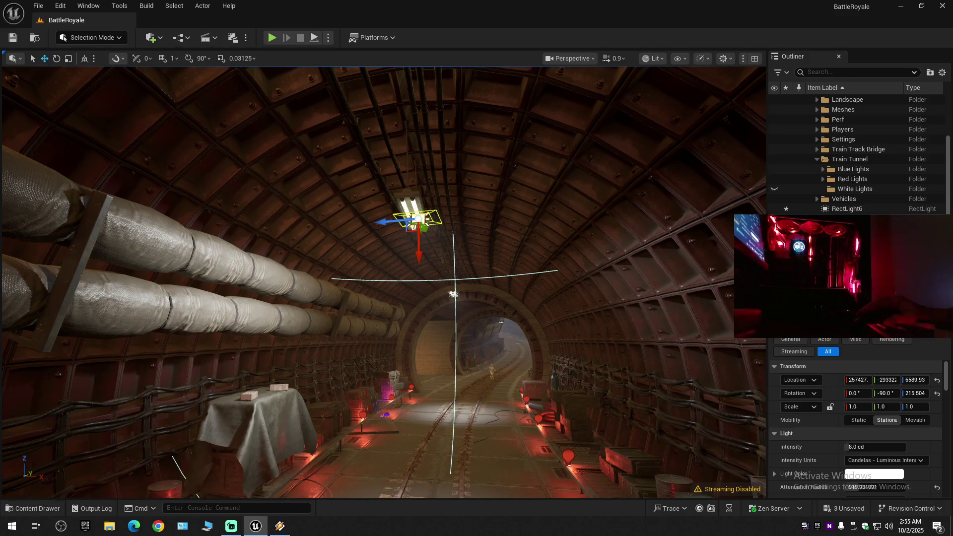
key(Escape)
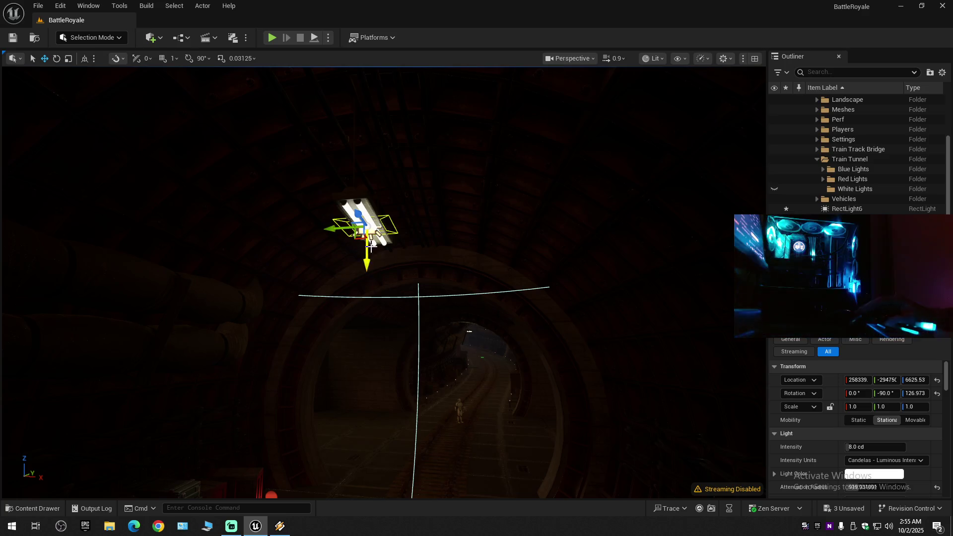
drag(369, 249, 369, 258)
mouse_move(396, 299)
mouse_down()
mouse_move(348, 317)
mouse_move(407, 308)
mouse_move(407, 278)
mouse_up()
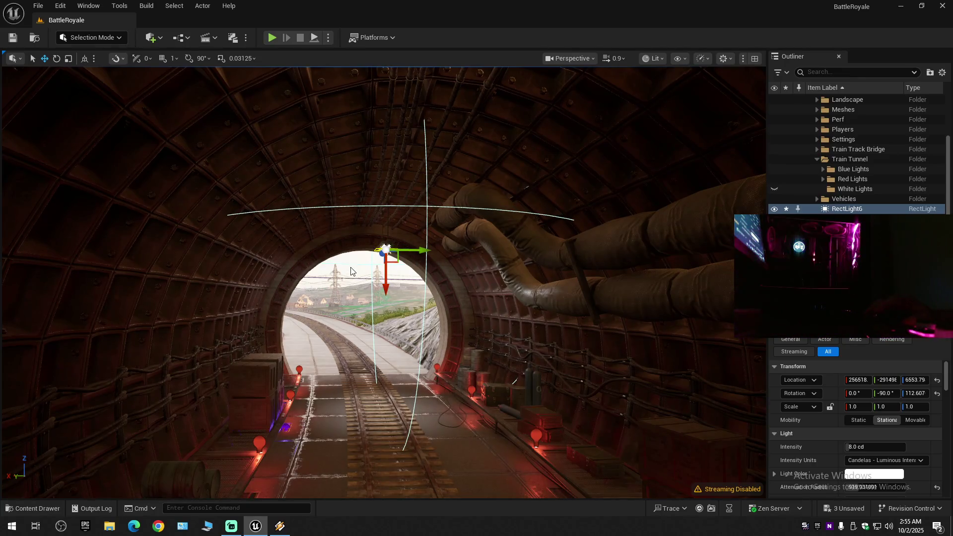
mouse_move(407, 277)
mouse_down()
mouse_move(407, 253)
mouse_move(496, 253)
mouse_move(406, 253)
mouse_move(407, 198)
mouse_move(496, 199)
mouse_move(407, 198)
mouse_move(407, 159)
mouse_up()
Move RectLight6 and RectLight7 into the White Lights folder and collapse that folder.
scroll(407, 189, down, 1)
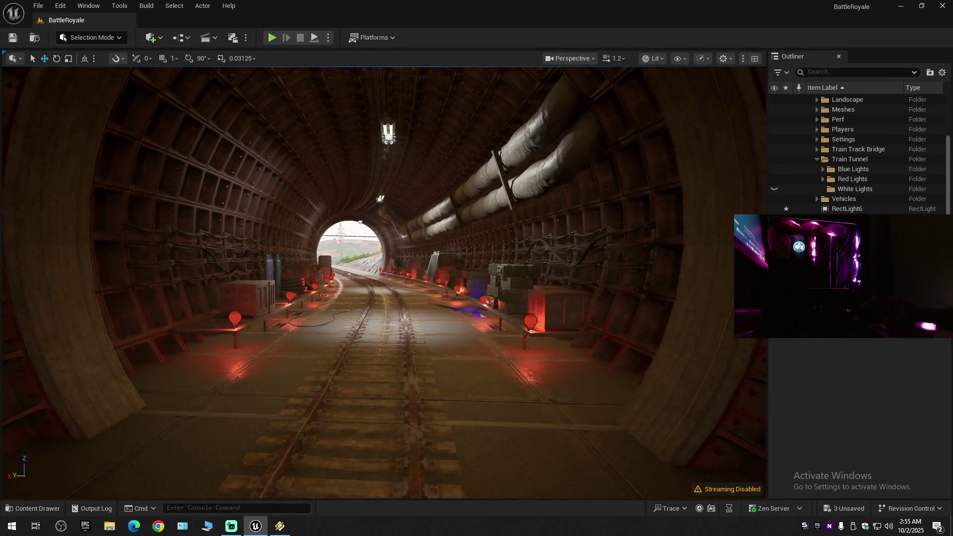
click(846, 209)
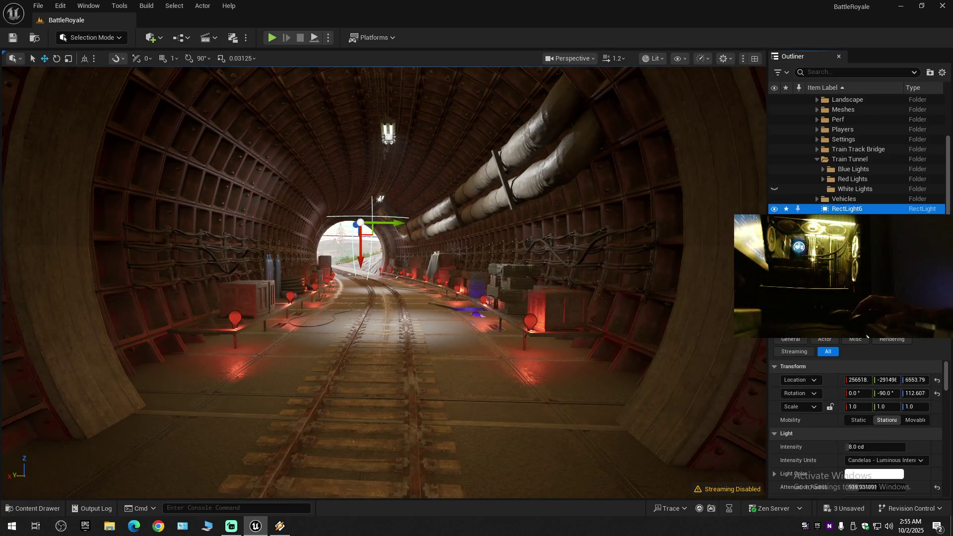
shift+click(846, 228)
right_click(846, 228)
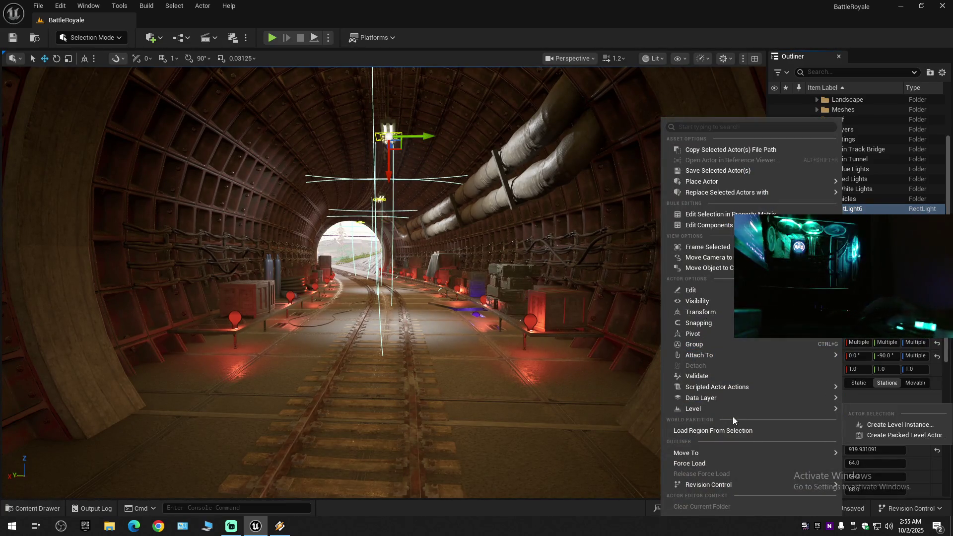
mouse_move(701, 452)
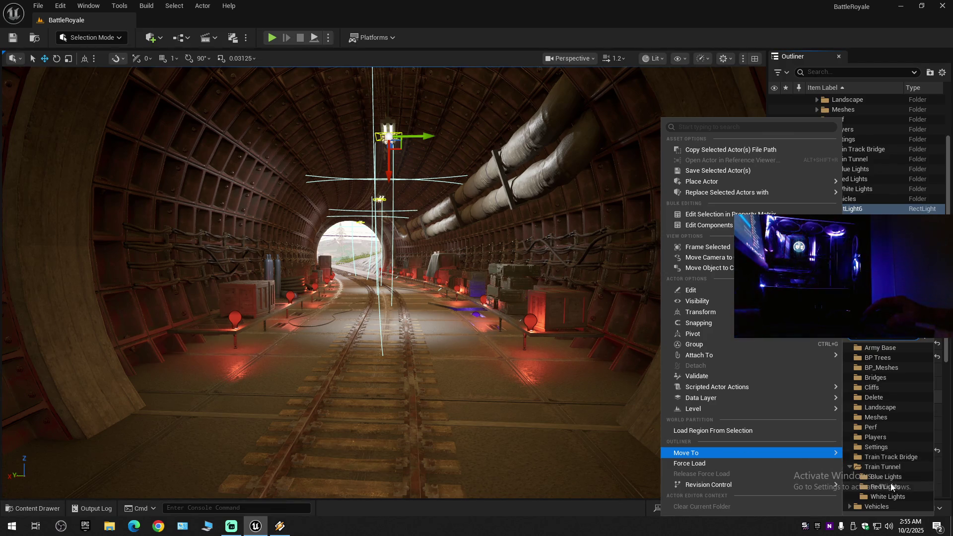
click(884, 496)
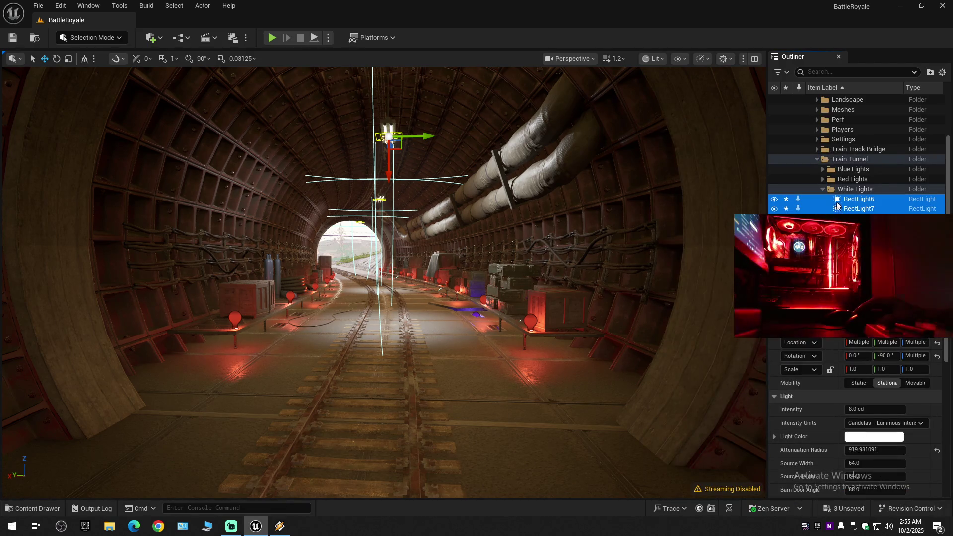
click(823, 190)
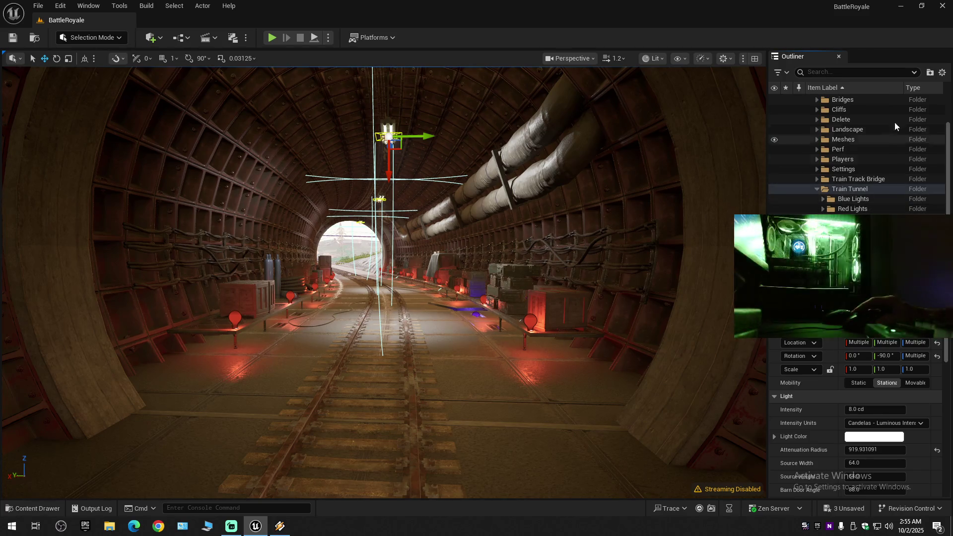
Collapse the whole Outliner, then expand BattleRoyale, Train Tunnel and Blue Lights.
click(943, 73)
click(868, 123)
click(805, 100)
click(809, 102)
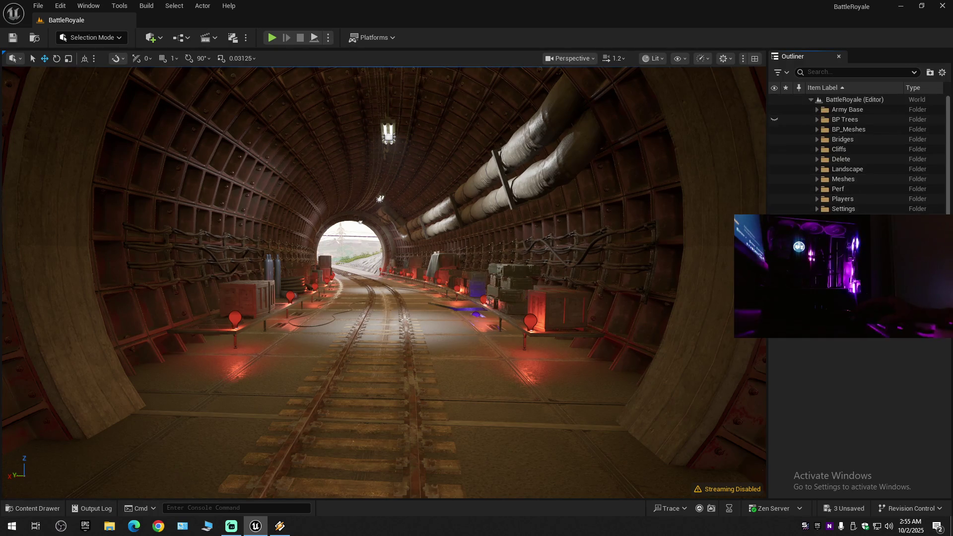
click(816, 219)
scroll(821, 207, down, 1)
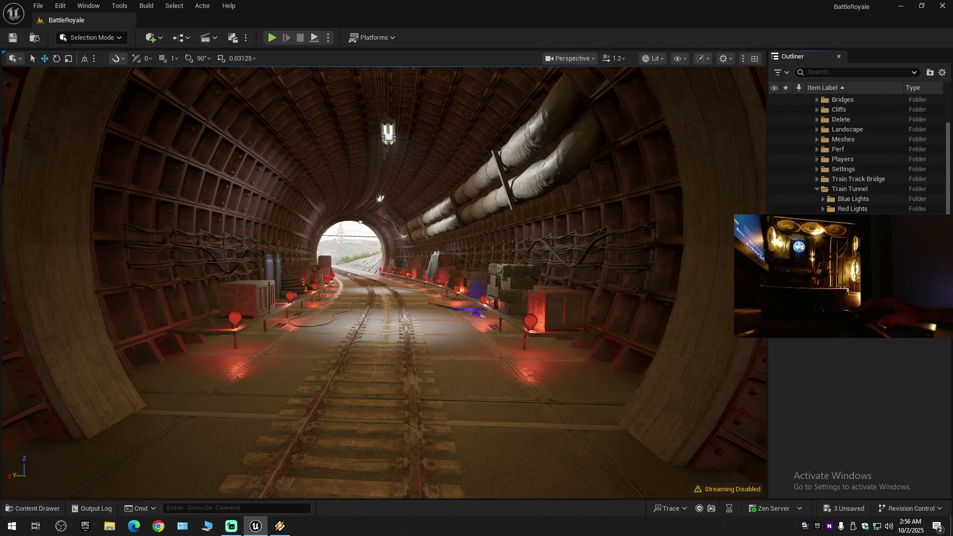
click(822, 199)
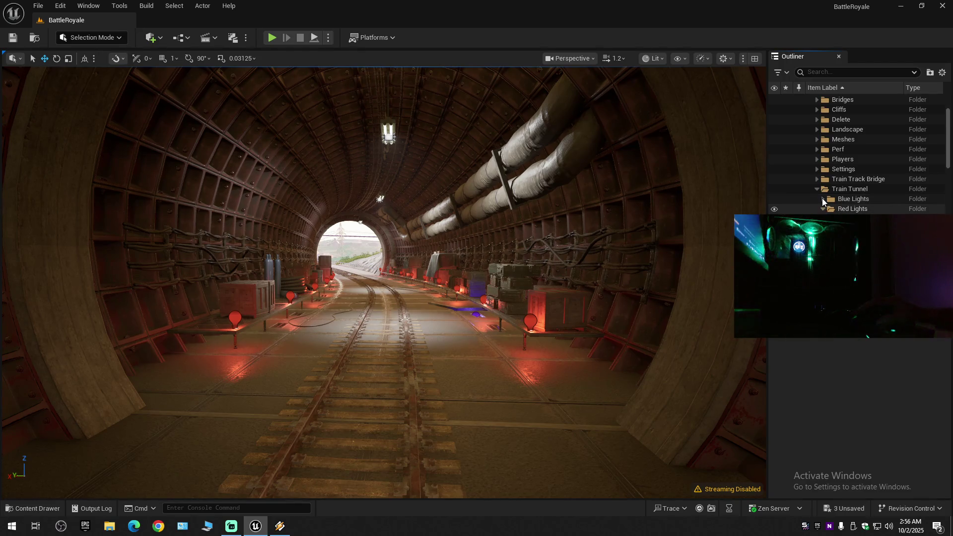
Select every tunnel light from PointLight15 to RectLight7, excluding the Red Lights folder, and duplicate them.
click(861, 209)
scroll(843, 188, down, 5)
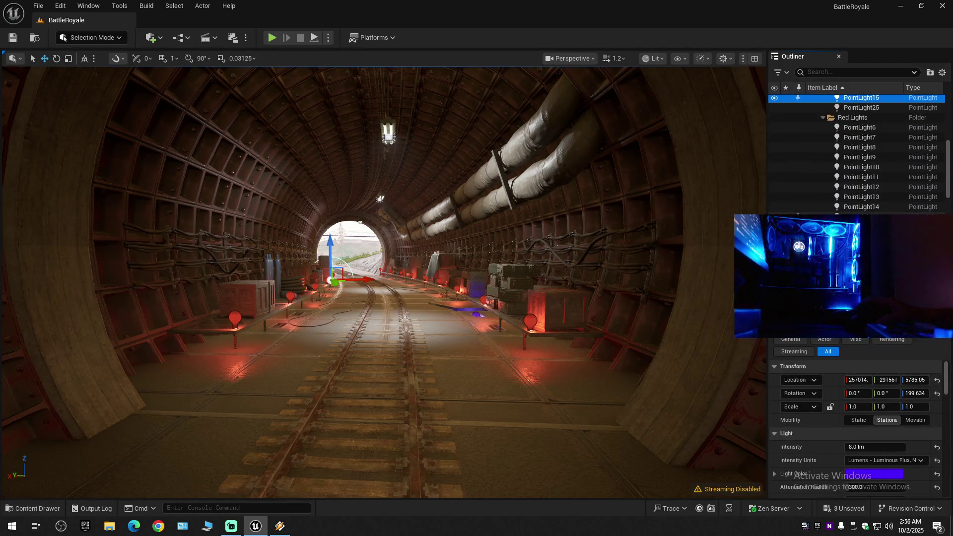
scroll(849, 198, down, 2)
shift+click(849, 193)
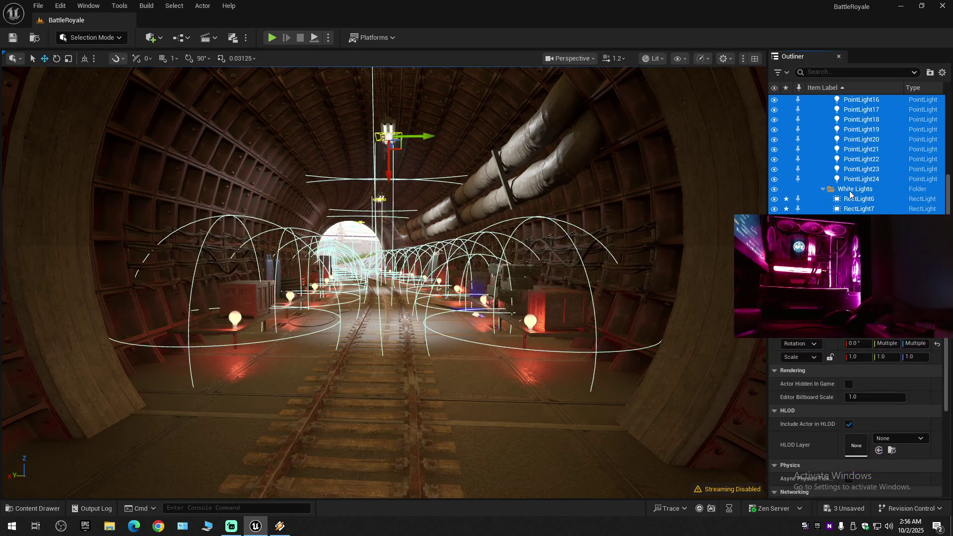
scroll(854, 179, up, 6)
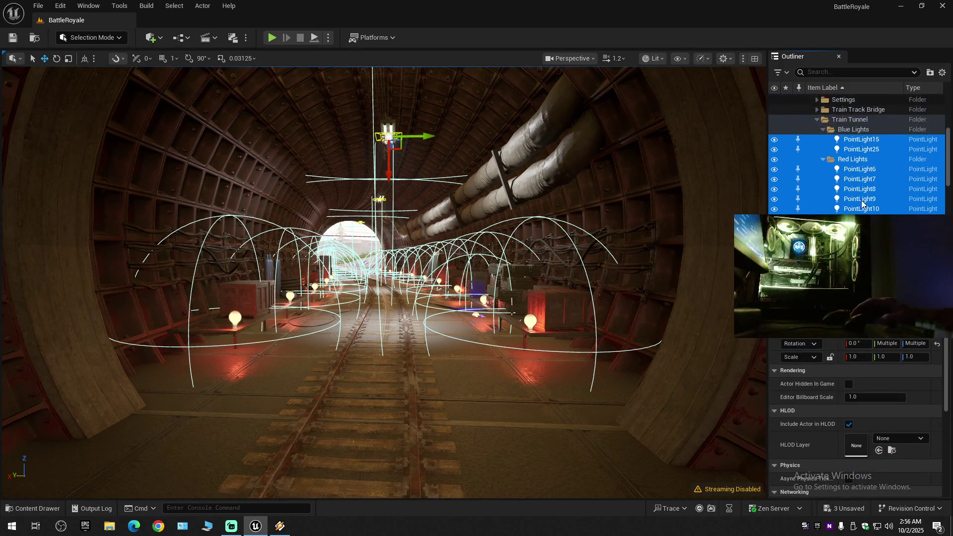
ctrl+click(862, 161)
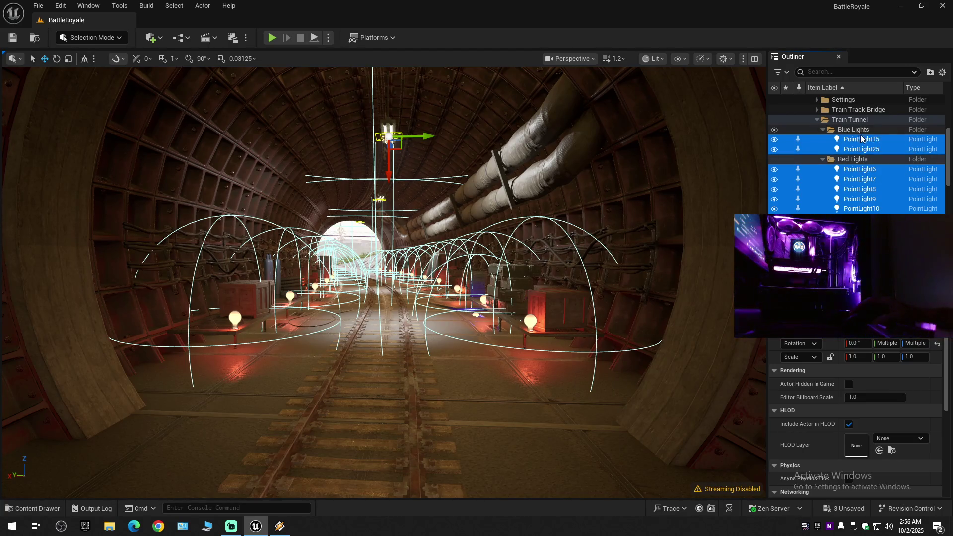
scroll(861, 209, down, 5)
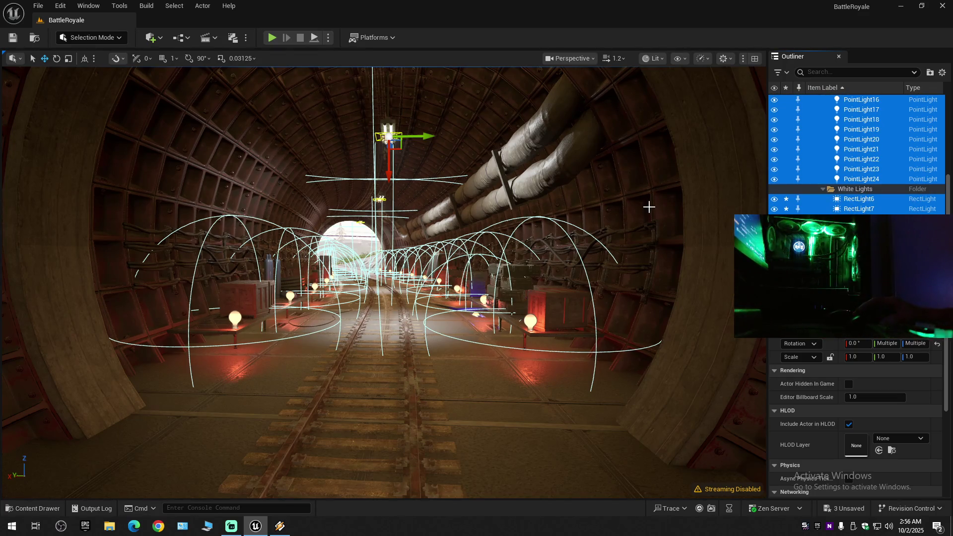
scroll(651, 197, down, 8)
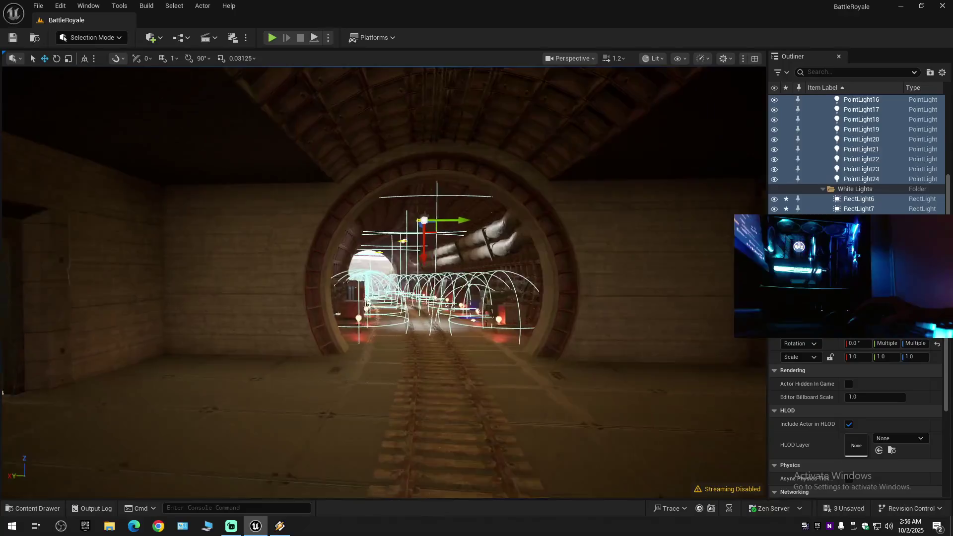
scroll(637, 195, up, 3)
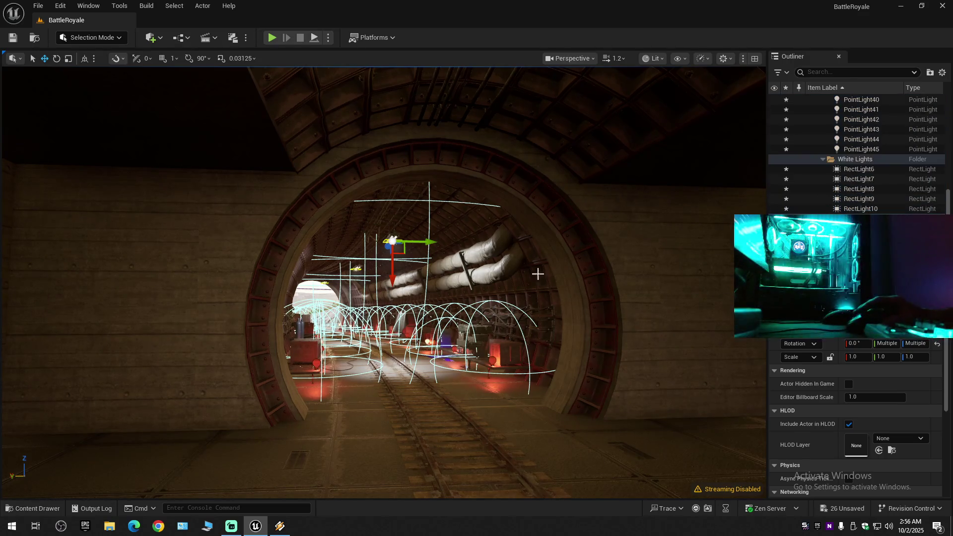
scroll(520, 288, down, 10)
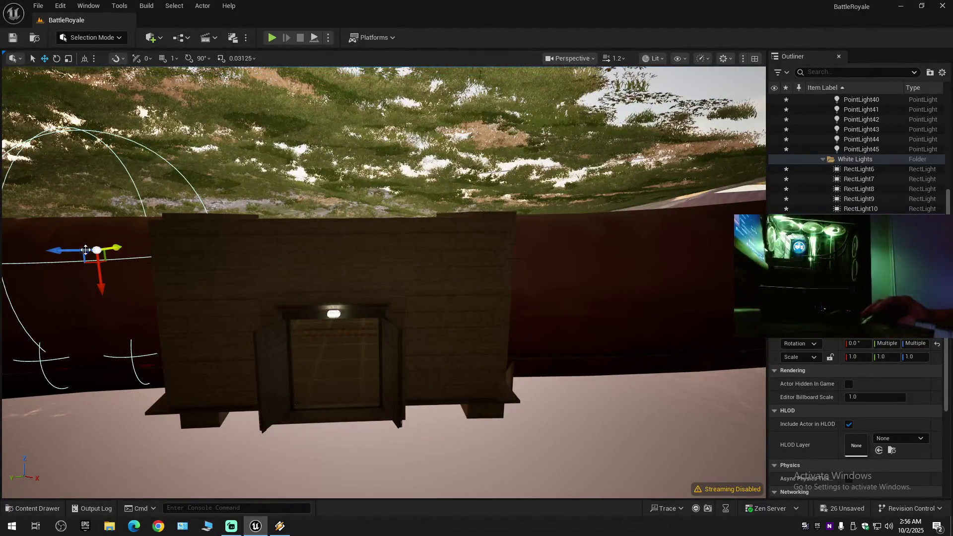
Move the duplicated lights past the arch and rotate them to follow the new tunnel.
mouse_move(86, 250)
mouse_down()
mouse_move(676, 251)
mouse_move(545, 311)
mouse_up()
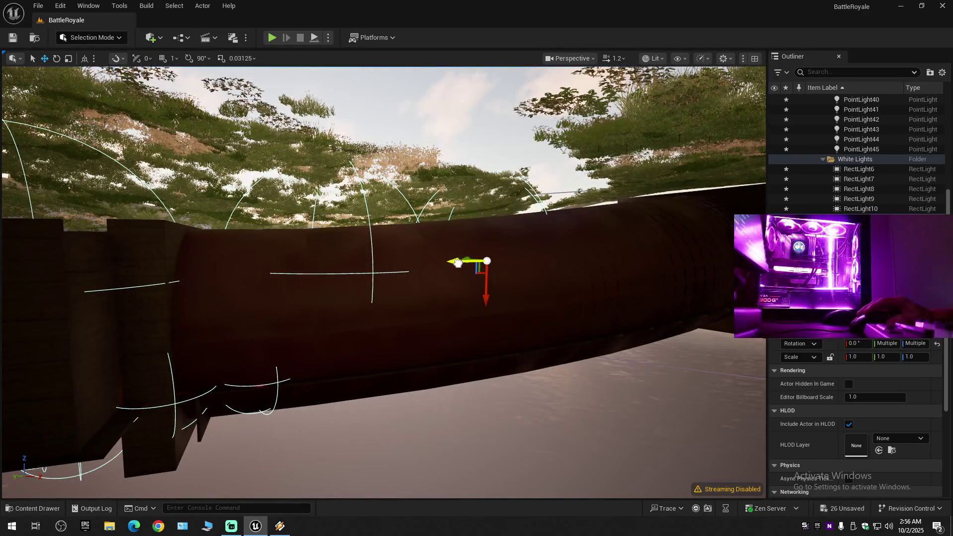
mouse_move(457, 263)
mouse_down()
mouse_move(632, 260)
mouse_move(562, 261)
mouse_up()
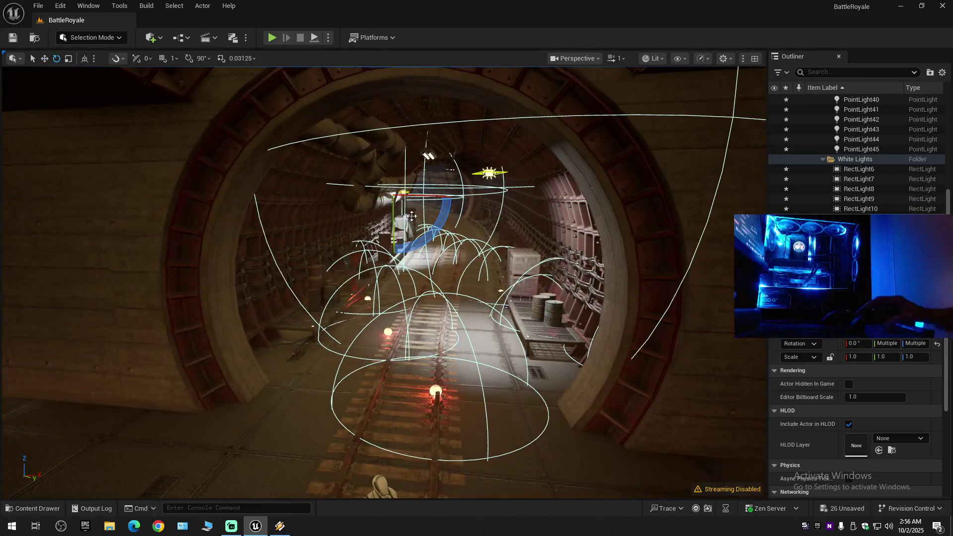
mouse_move(428, 198)
mouse_down()
mouse_move(378, 197)
mouse_move(407, 198)
mouse_up()
key(e)
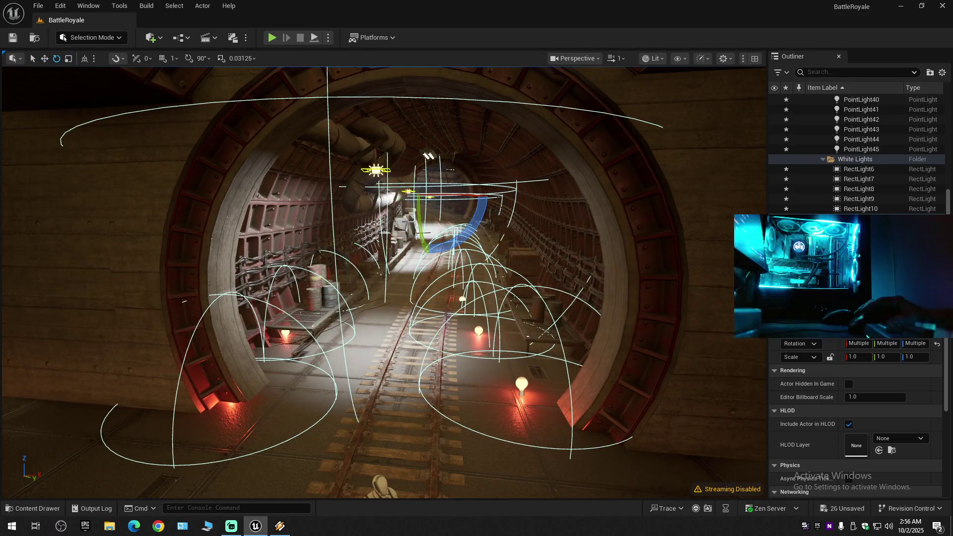
drag(454, 198, 367, 200)
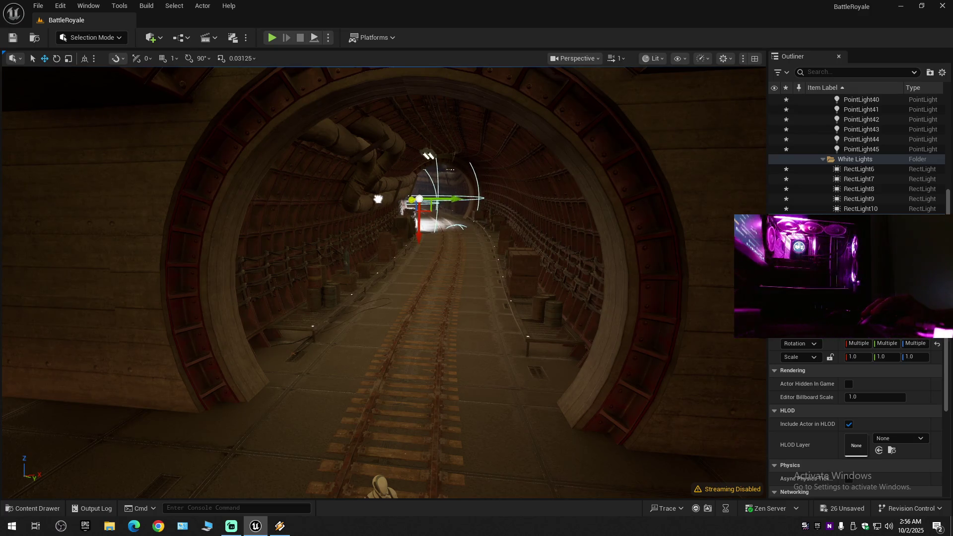
click(510, 206)
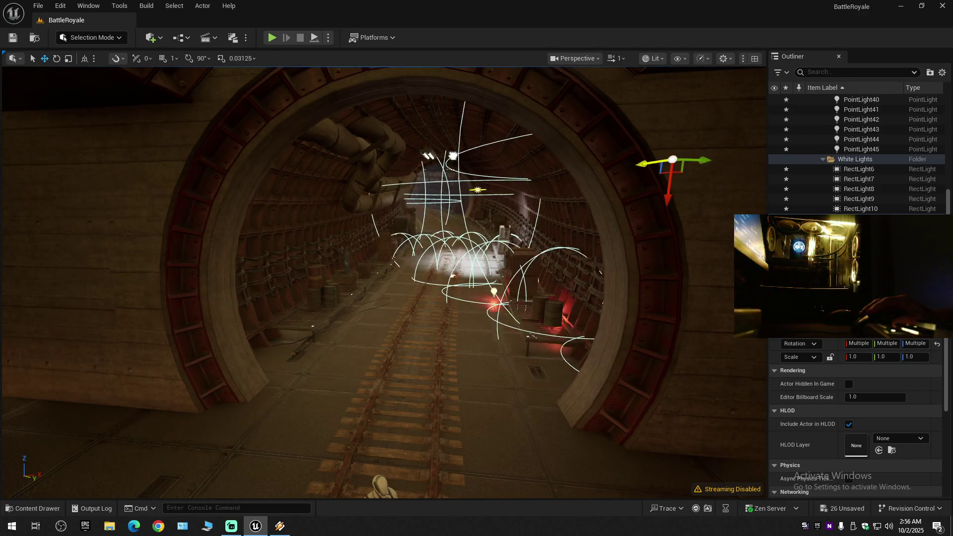
Rotate the duplicates about 25 degrees, then shift them left and raise them in the tunnel.
key(e)
mouse_move(561, 172)
mouse_down()
mouse_move(596, 176)
mouse_move(452, 170)
mouse_move(461, 172)
mouse_up()
mouse_move(534, 200)
mouse_down()
mouse_move(519, 198)
mouse_move(534, 200)
mouse_up()
key(e)
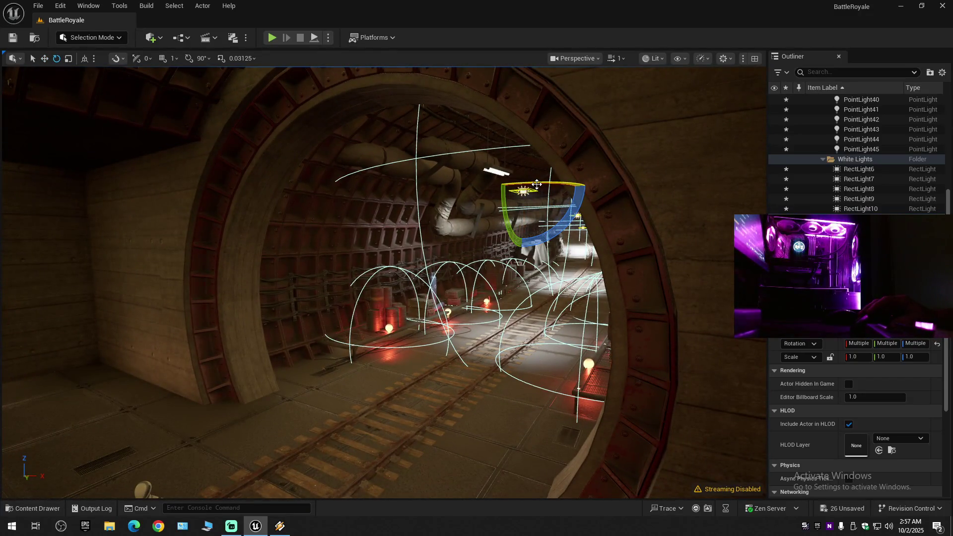
mouse_move(534, 184)
mouse_down()
mouse_move(511, 199)
mouse_move(540, 191)
mouse_up()
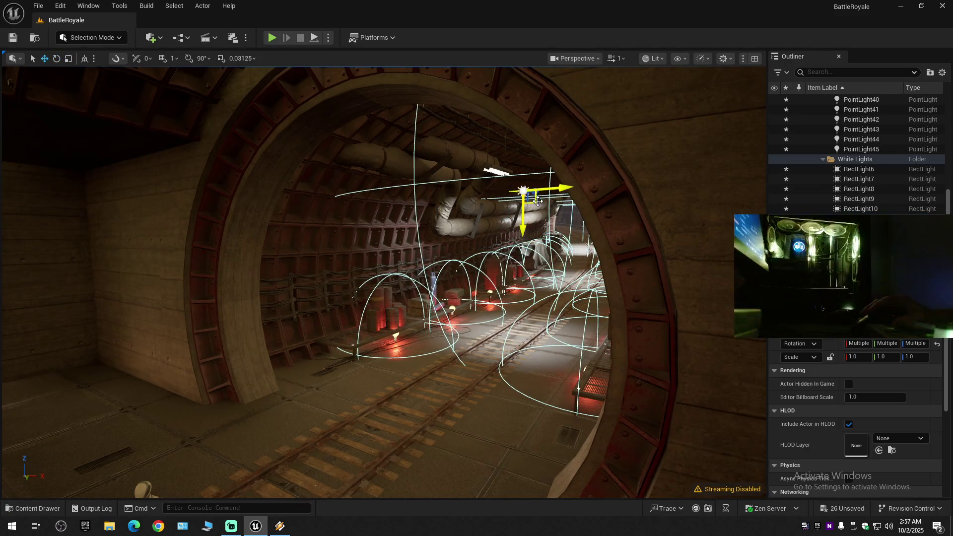
drag(556, 188, 527, 187)
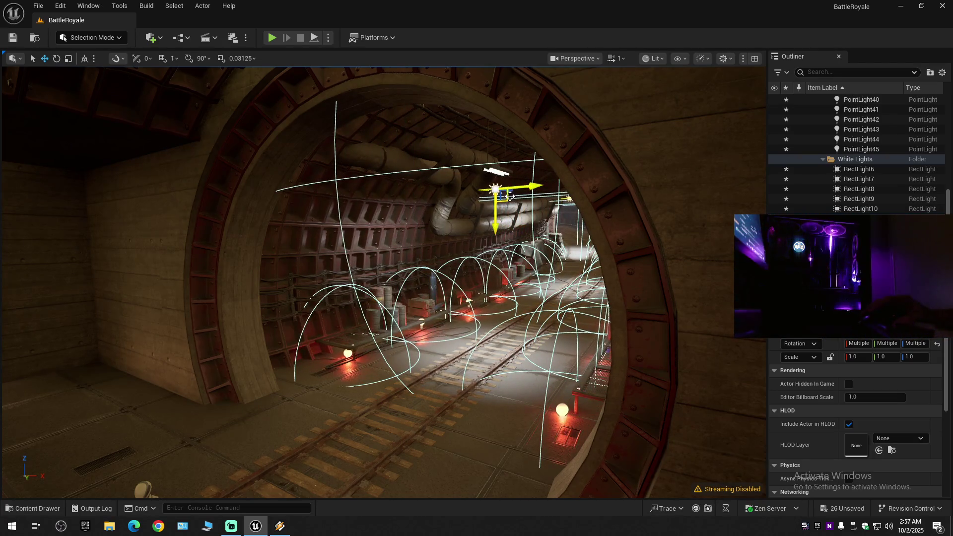
drag(498, 222, 501, 206)
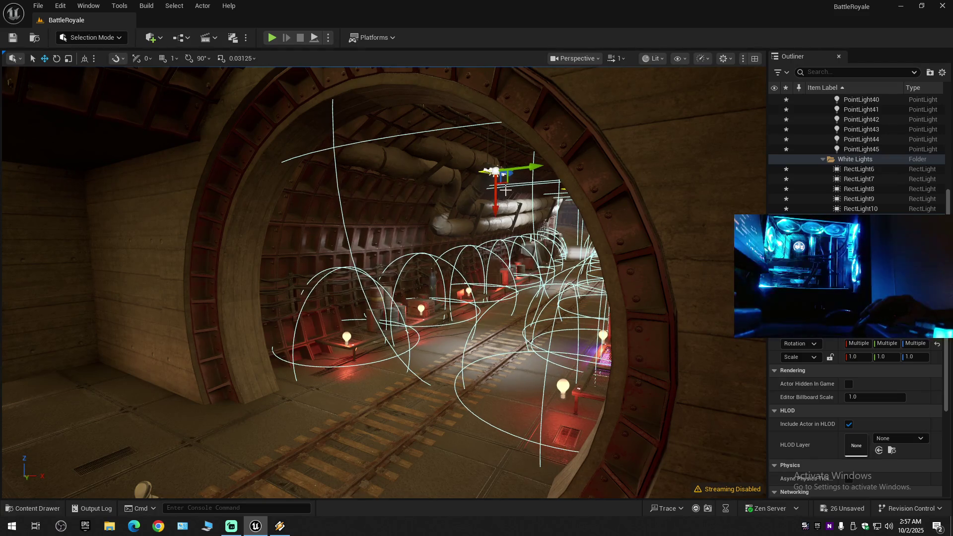
Fine-tune the duplicates' rotation so they line the curving tunnel along the tracks.
drag(516, 172, 535, 167)
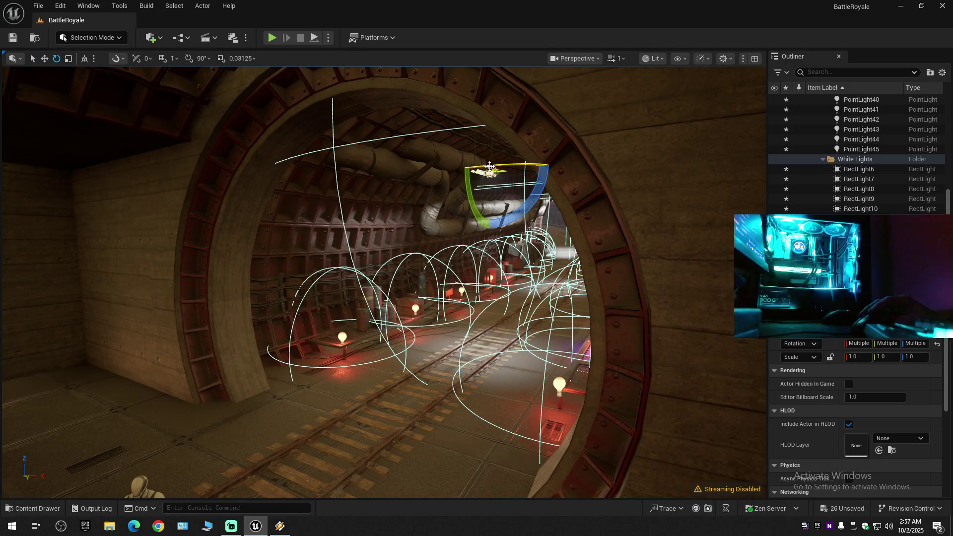
mouse_move(496, 174)
mouse_down()
mouse_move(479, 94)
mouse_move(447, 84)
mouse_move(466, 89)
mouse_up()
mouse_move(535, 194)
mouse_down()
mouse_move(526, 188)
mouse_move(535, 194)
mouse_up()
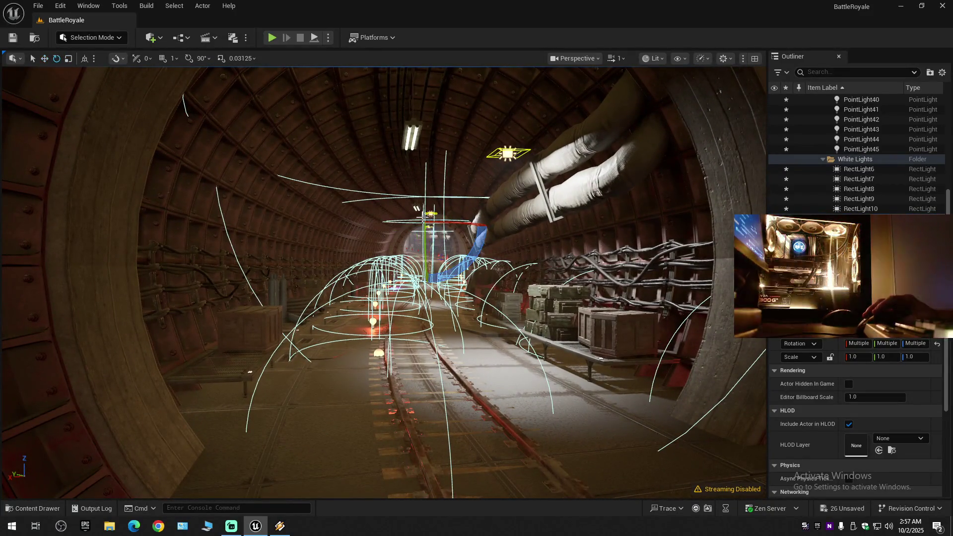
drag(443, 223, 428, 227)
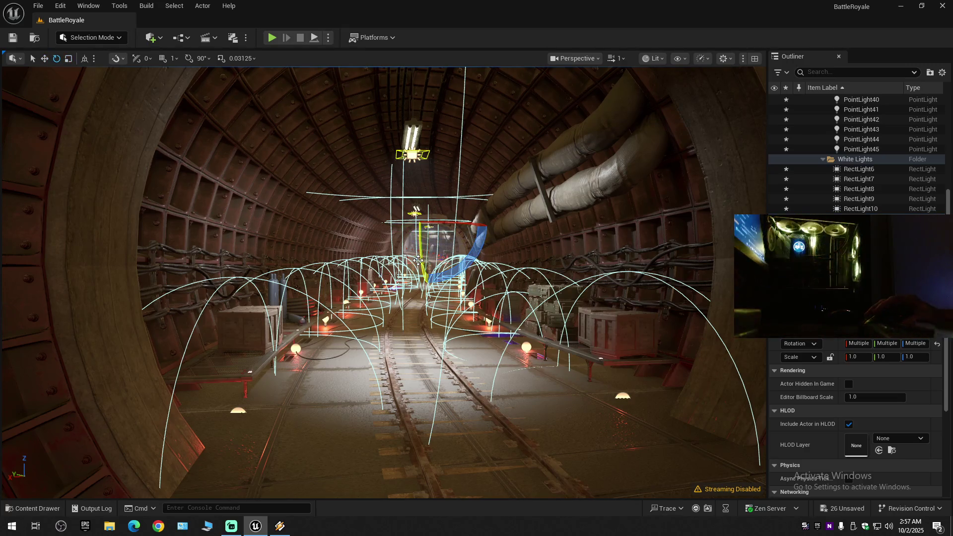
drag(420, 257, 420, 256)
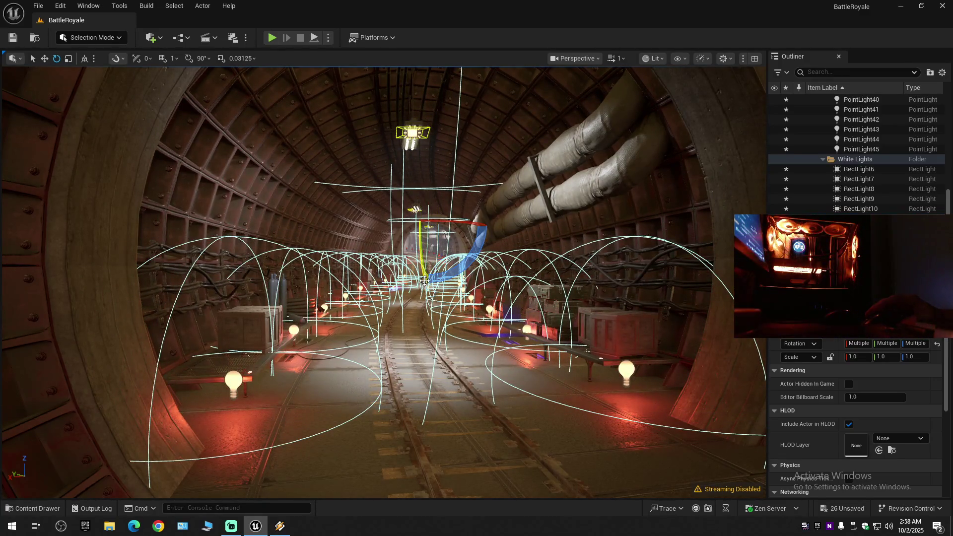
drag(394, 295, 395, 295)
click(376, 342)
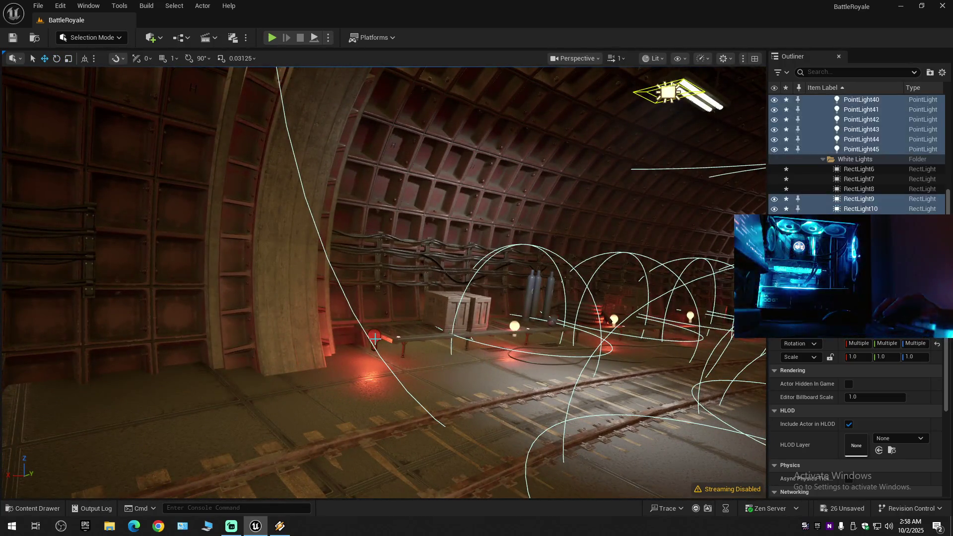
drag(398, 337, 430, 330)
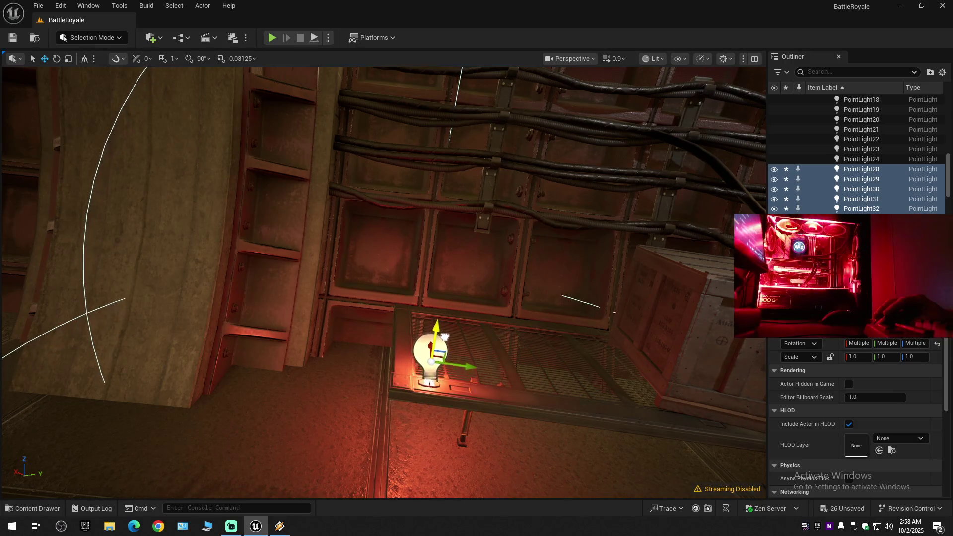
scroll(497, 376, down, 1)
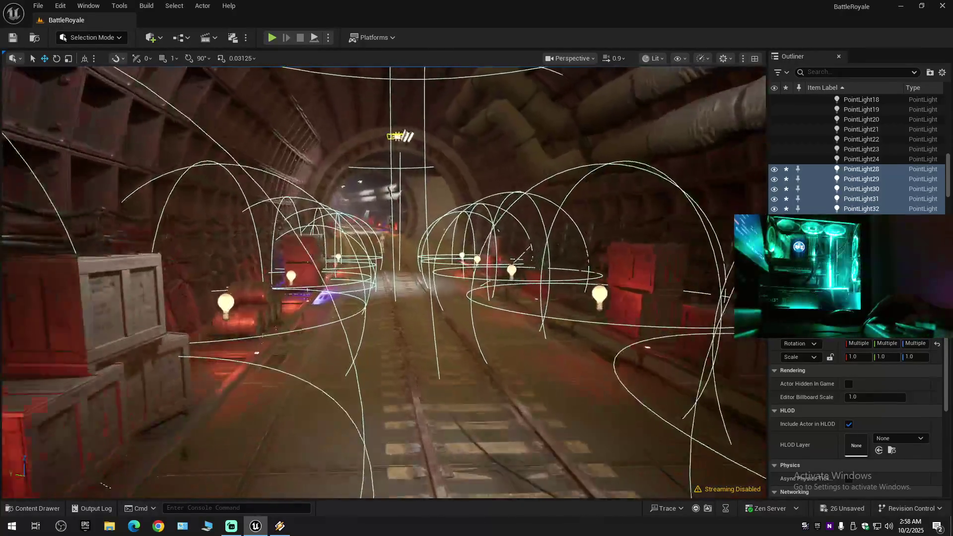
key(f)
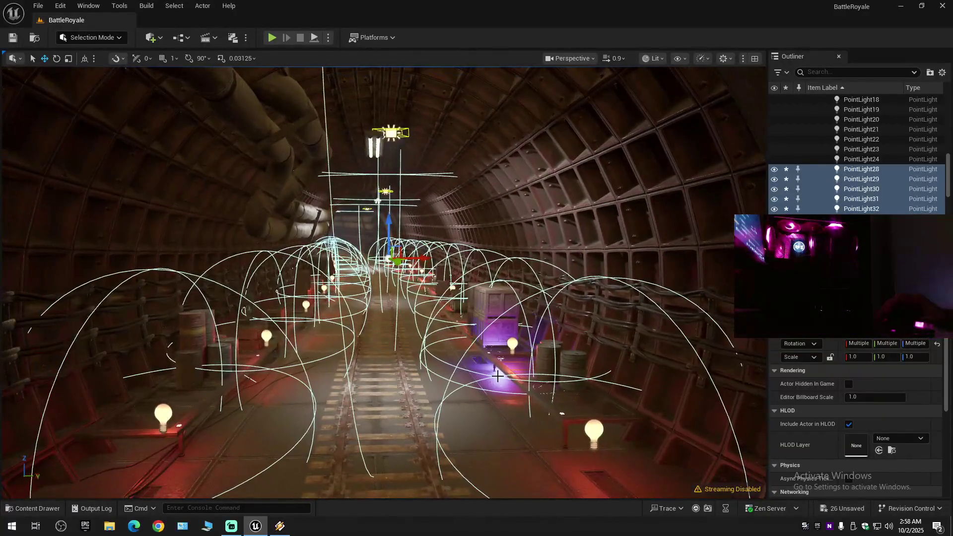
drag(378, 368, 514, 308)
key(f)
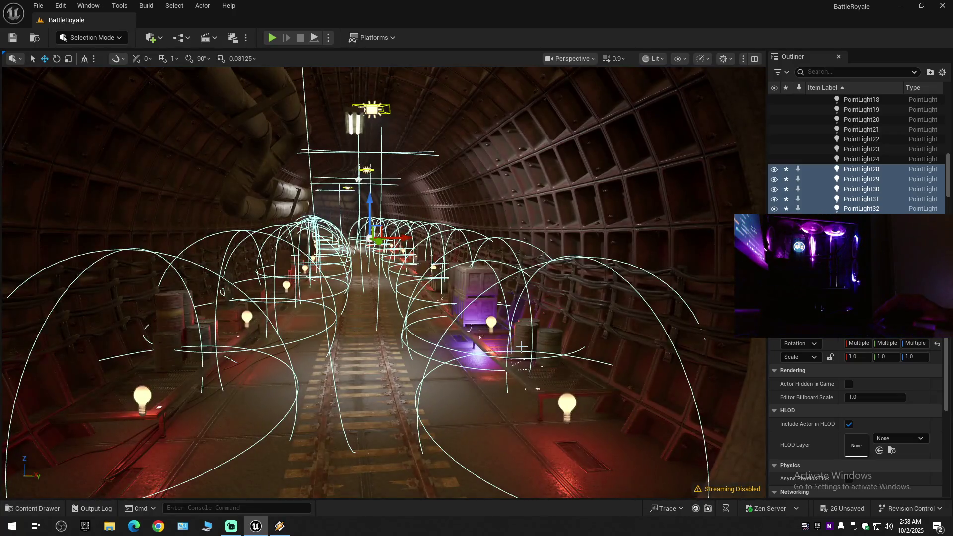
mouse_move(476, 298)
mouse_down()
mouse_move(436, 263)
mouse_move(422, 233)
mouse_up()
drag(441, 276, 432, 327)
click(352, 297)
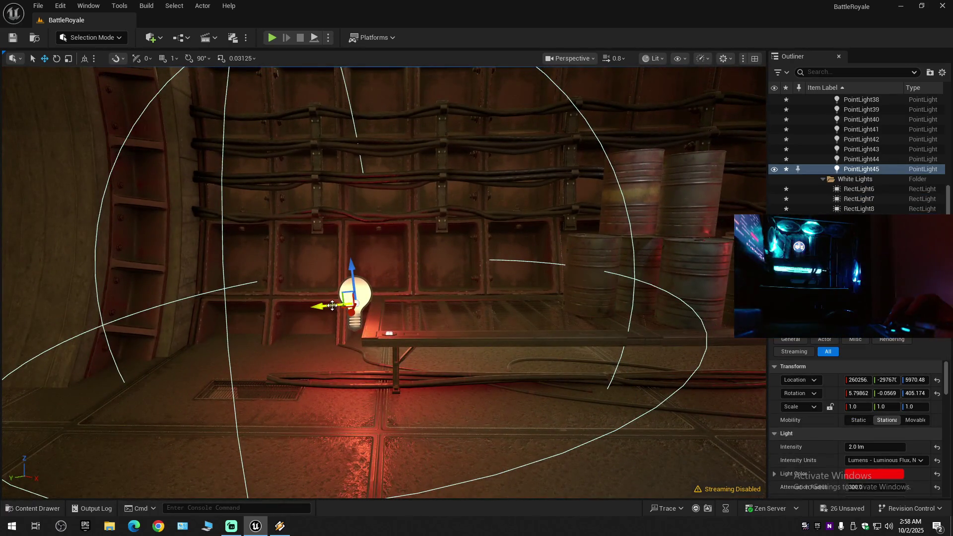
Lower PointLight45 toward its shelf using local-axis movement.
click(84, 59)
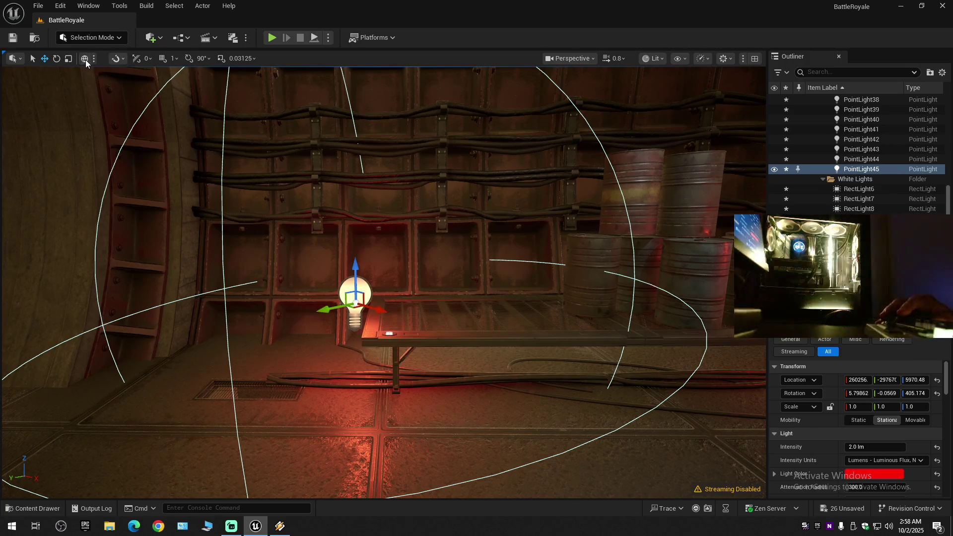
click(85, 60)
mouse_move(318, 299)
mouse_down()
mouse_move(426, 273)
mouse_move(391, 332)
mouse_up()
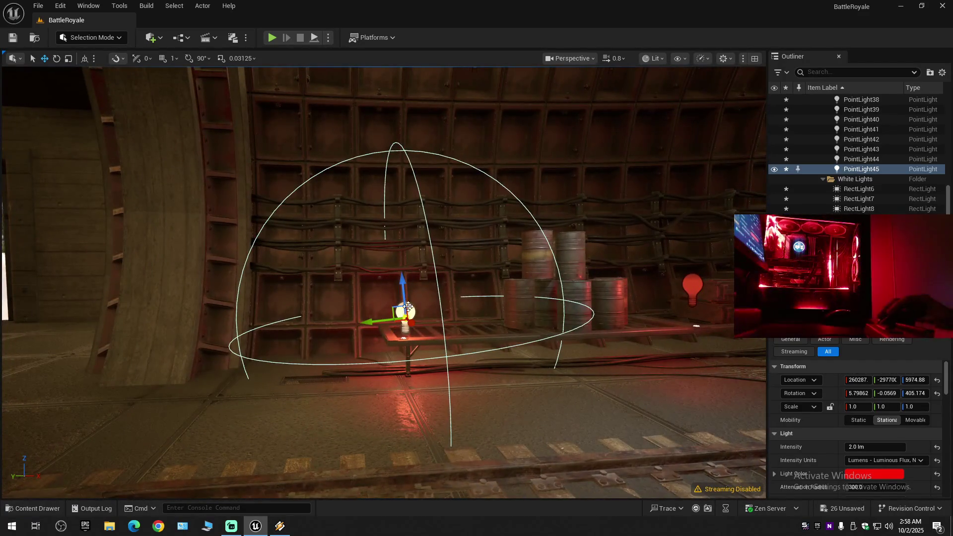
mouse_move(404, 299)
mouse_down()
mouse_move(397, 332)
mouse_move(421, 336)
mouse_move(298, 322)
mouse_move(375, 339)
mouse_up()
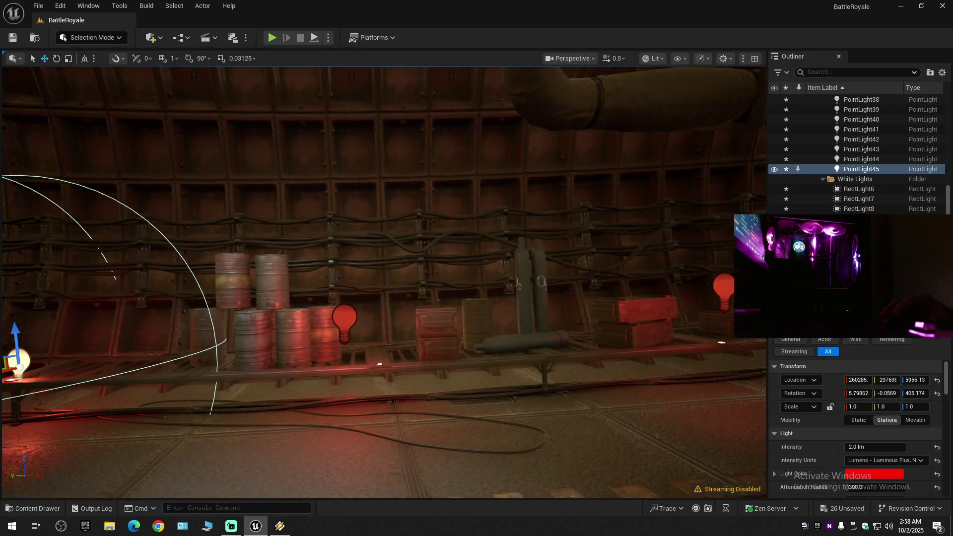
Slide PointLight43 along the shelf and lower it onto the shelf.
click(344, 322)
drag(303, 327, 350, 328)
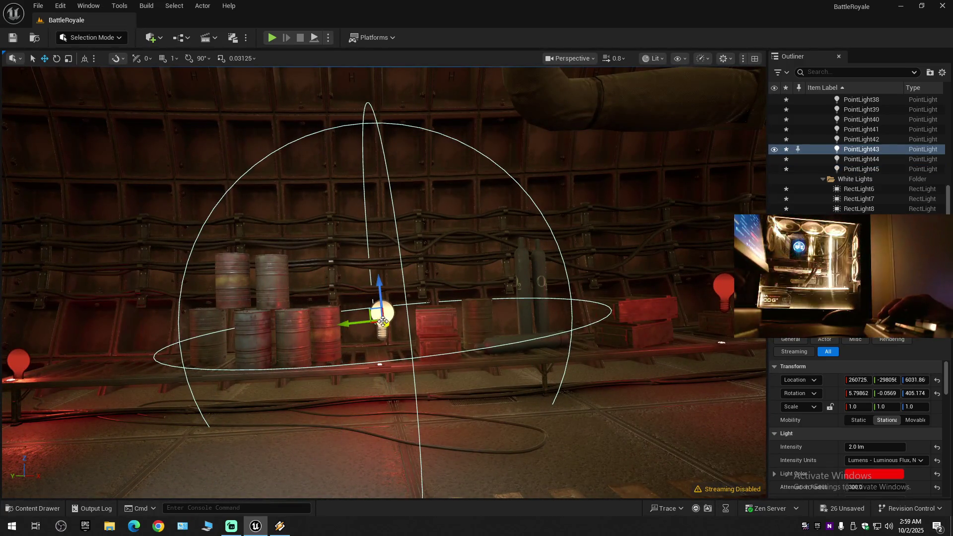
drag(380, 295, 381, 358)
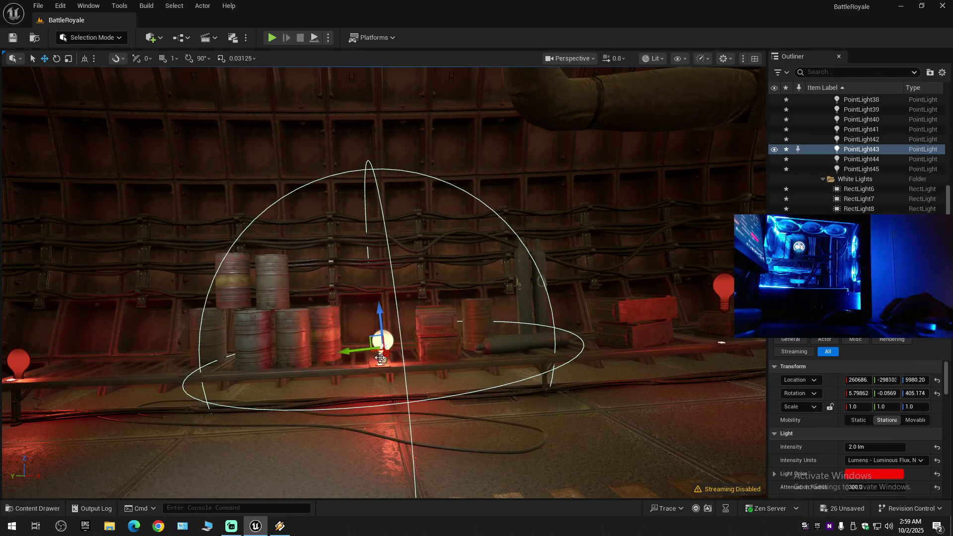
mouse_move(377, 325)
mouse_down()
mouse_move(364, 356)
mouse_move(383, 358)
mouse_up()
mouse_move(324, 350)
mouse_down()
mouse_move(343, 357)
mouse_move(307, 359)
mouse_move(409, 357)
mouse_up()
Lower PointLight44 until it sits just above its shelf.
click(388, 258)
mouse_move(388, 251)
mouse_down()
mouse_move(392, 325)
mouse_move(342, 353)
mouse_move(369, 332)
mouse_up()
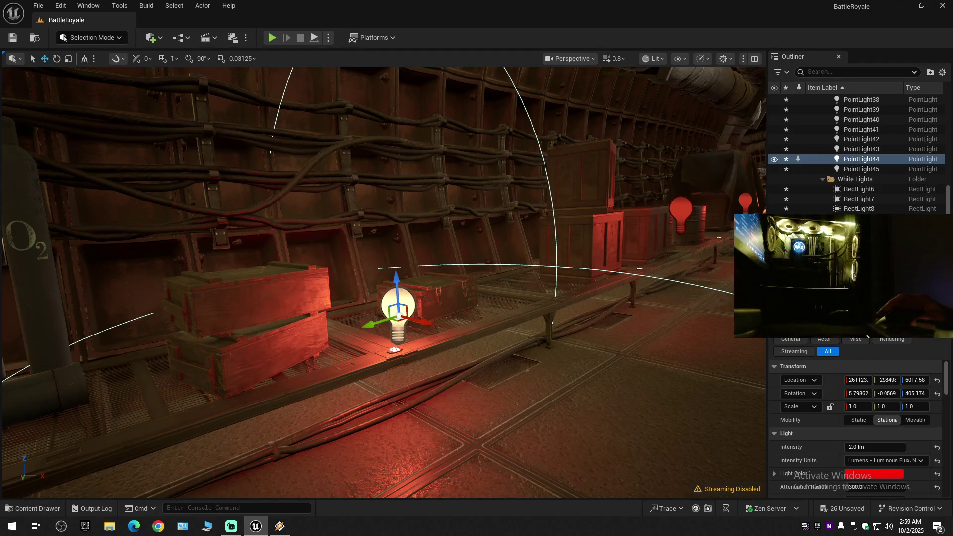
key(f)
drag(424, 300, 425, 307)
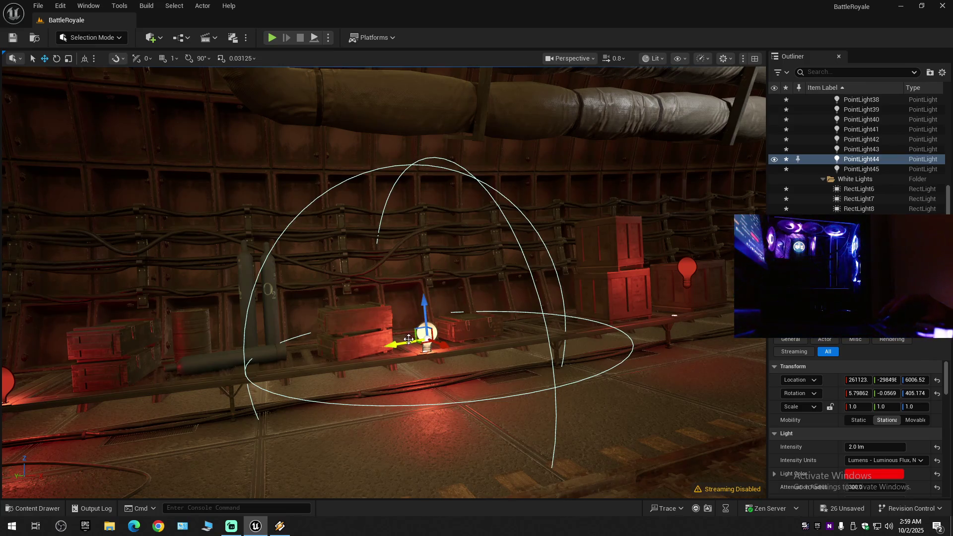
scroll(408, 340, up, 5)
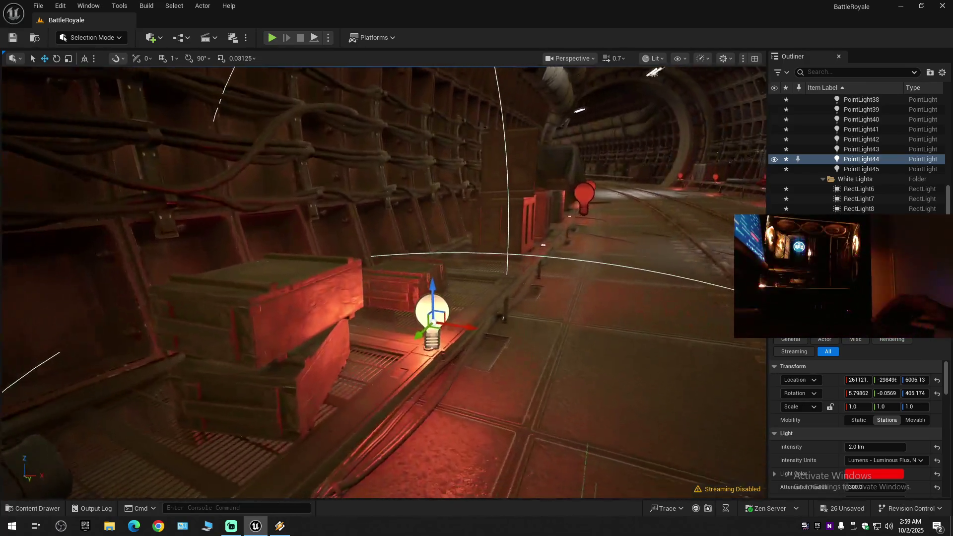
mouse_move(426, 317)
mouse_down()
mouse_move(278, 318)
mouse_move(339, 337)
mouse_up()
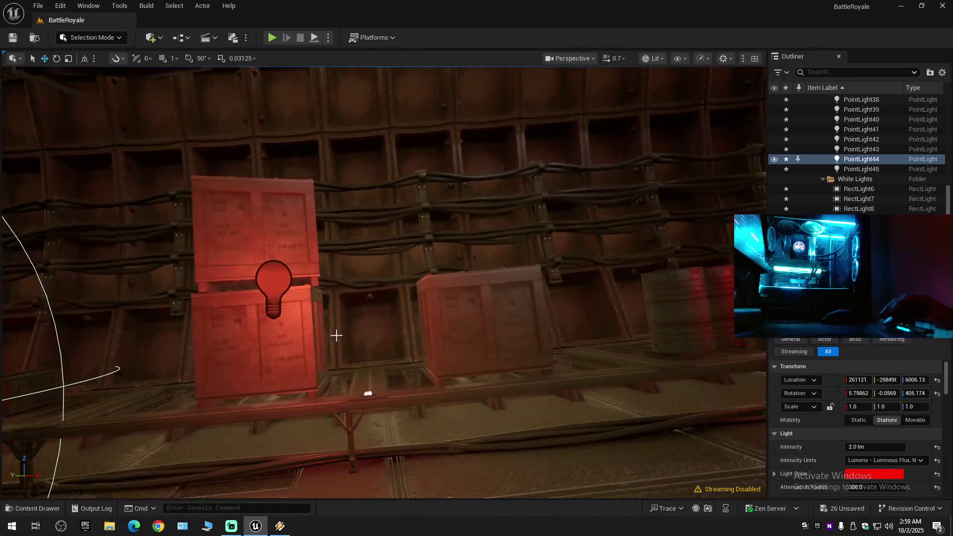
Slide PointLight42 along the stacked crates and nudge it down slightly.
click(273, 287)
key(f)
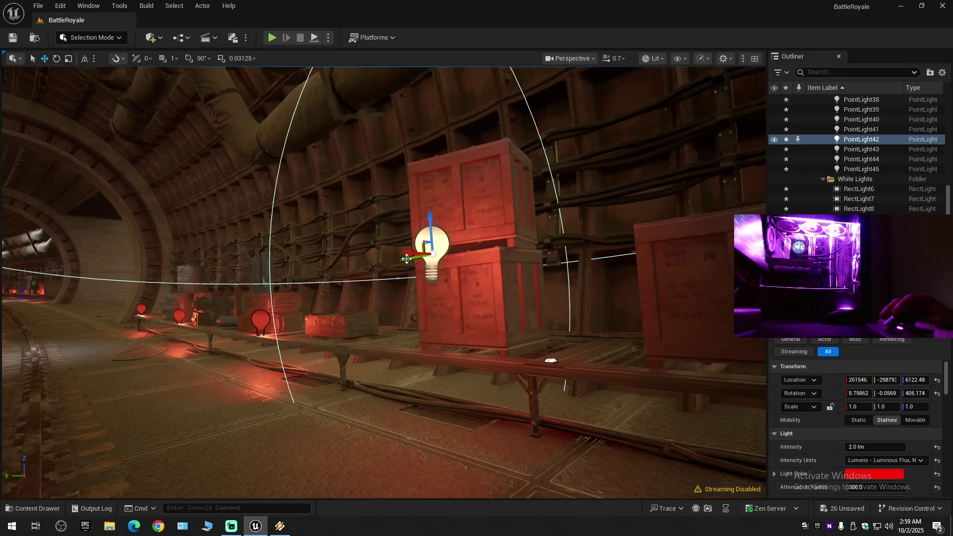
mouse_move(408, 253)
mouse_down()
mouse_move(484, 250)
mouse_move(492, 236)
mouse_move(481, 248)
mouse_move(486, 310)
mouse_up()
drag(543, 335, 543, 335)
drag(400, 324, 400, 325)
Slide PointLight40 along the shelf and lower it just above the shelf.
click(381, 288)
mouse_move(443, 287)
mouse_down()
mouse_move(432, 266)
mouse_move(451, 356)
mouse_move(438, 330)
mouse_up()
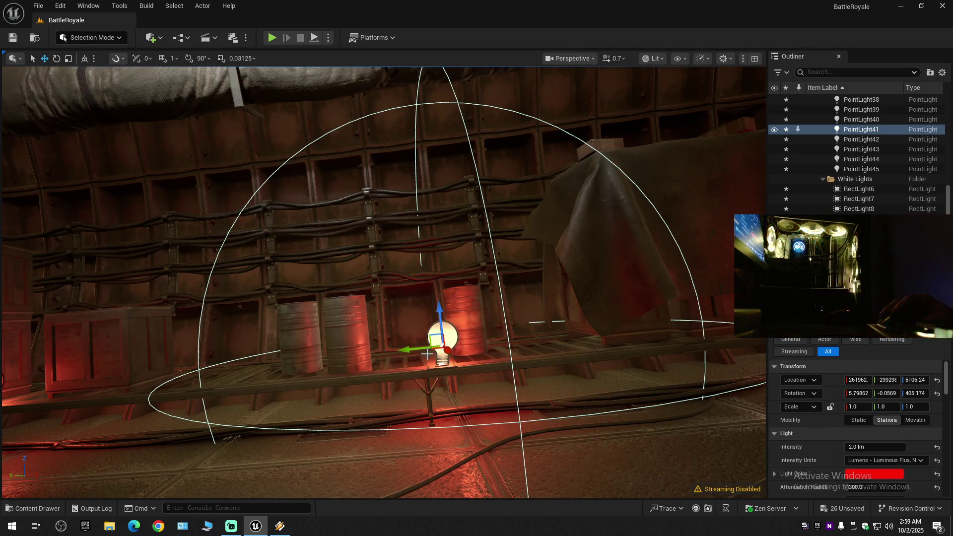
drag(433, 364, 432, 370)
click(340, 289)
key(f)
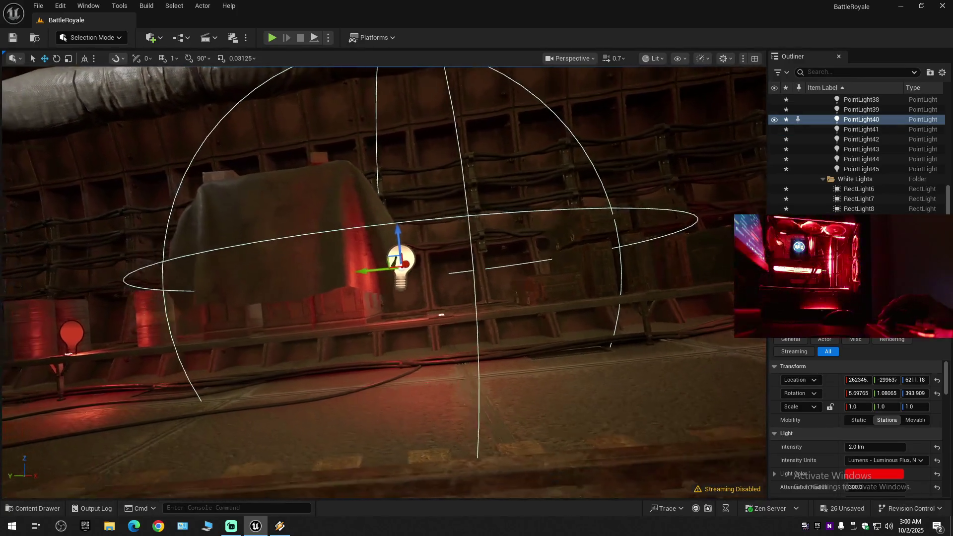
drag(382, 317, 420, 315)
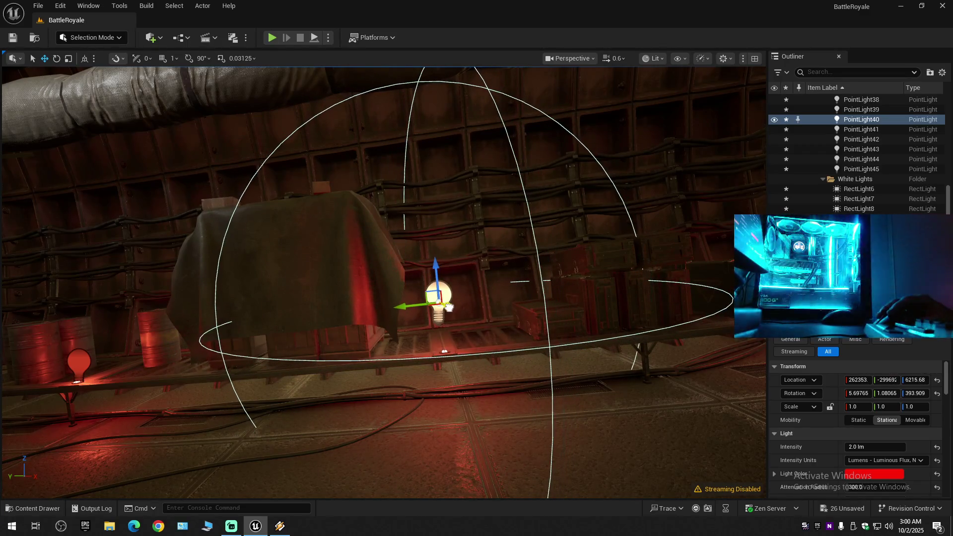
drag(437, 275, 439, 310)
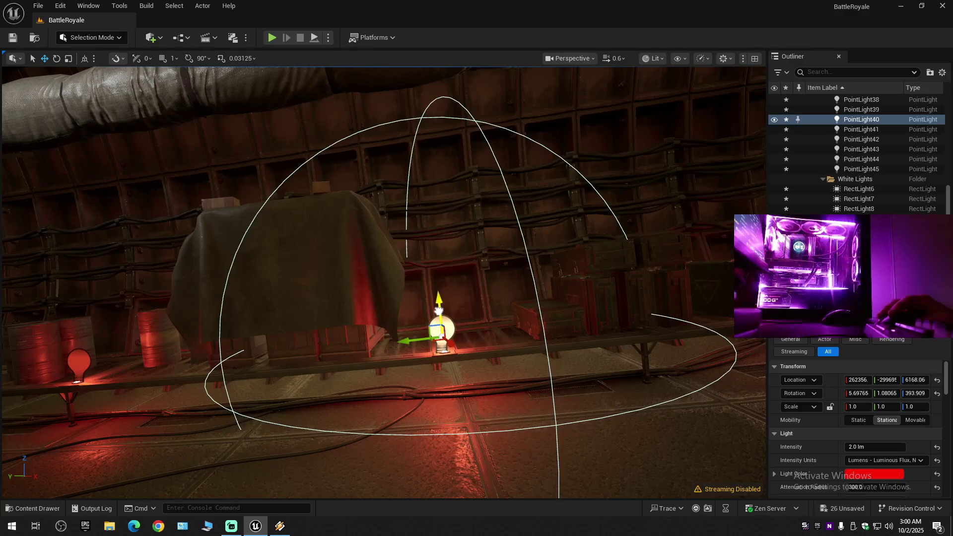
mouse_move(449, 343)
mouse_down()
mouse_move(397, 328)
mouse_move(367, 298)
mouse_move(328, 298)
mouse_move(313, 287)
mouse_up()
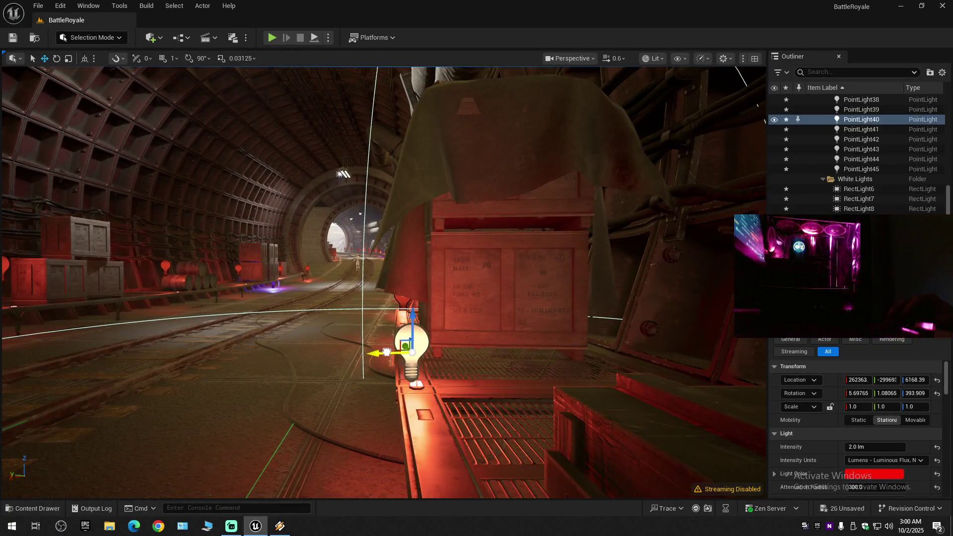
Review the lowered PointLight45 and PointLight41 bulbs along the tunnel.
mouse_move(391, 353)
mouse_down()
mouse_move(357, 340)
mouse_move(350, 325)
mouse_up()
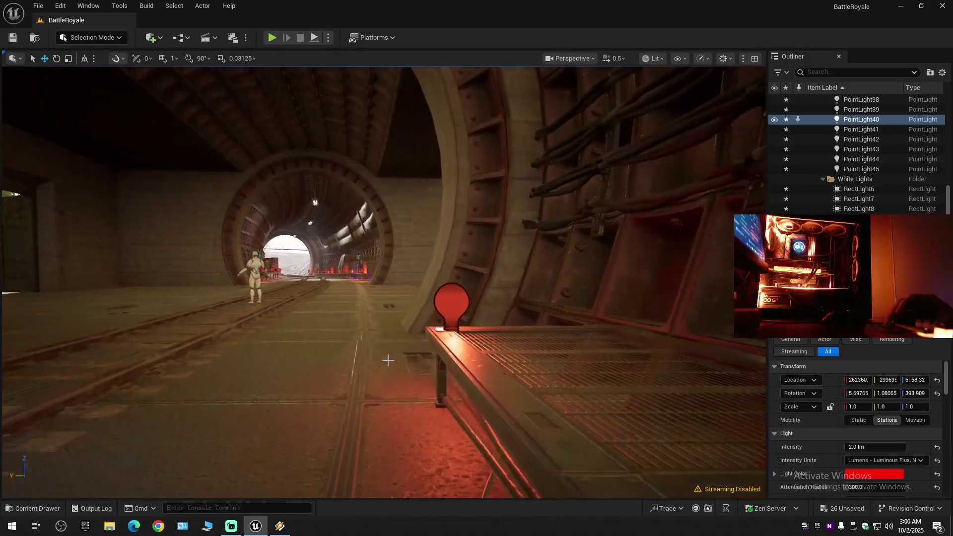
click(443, 315)
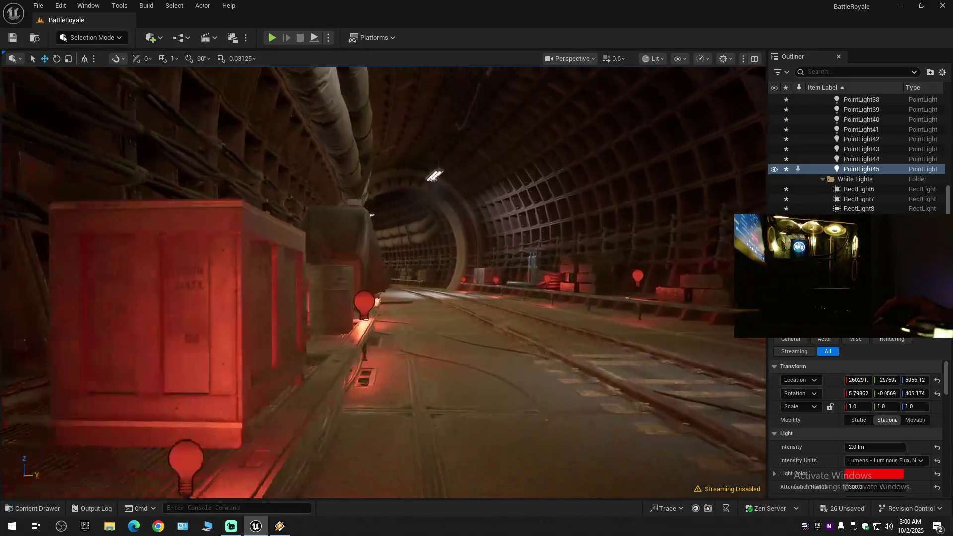
drag(438, 326, 438, 326)
click(438, 326)
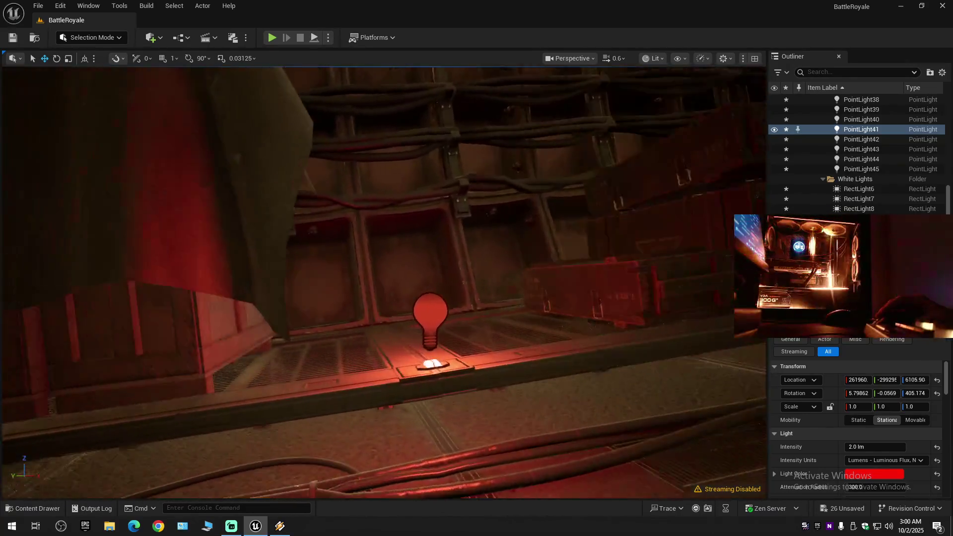
drag(438, 326, 438, 327)
drag(516, 336, 516, 336)
Close Winamp and lower PointLight38 onto its shelf beside the red crates.
key(alt+Tab)
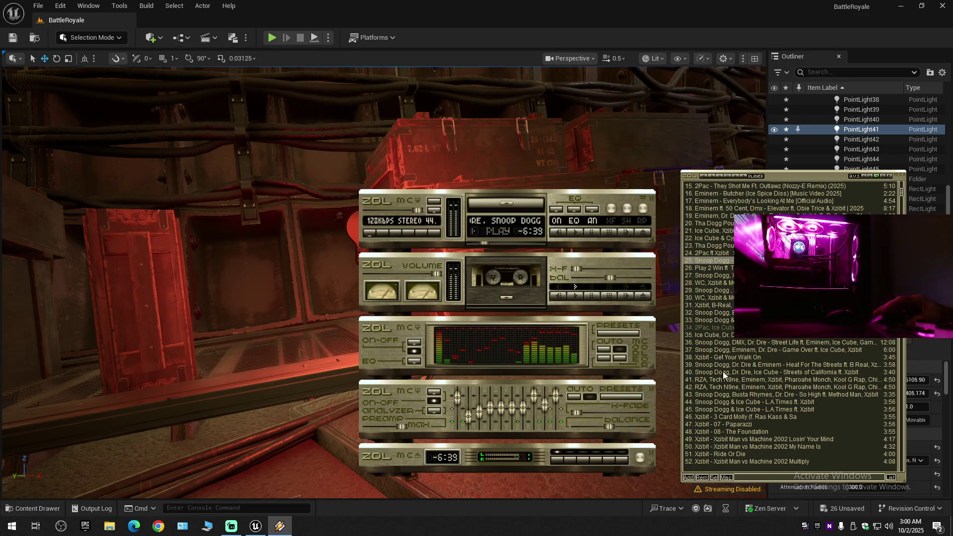
click(444, 5)
click(363, 239)
mouse_move(364, 212)
mouse_down()
mouse_move(361, 323)
mouse_move(402, 322)
mouse_move(377, 322)
mouse_move(424, 277)
mouse_move(424, 255)
mouse_up()
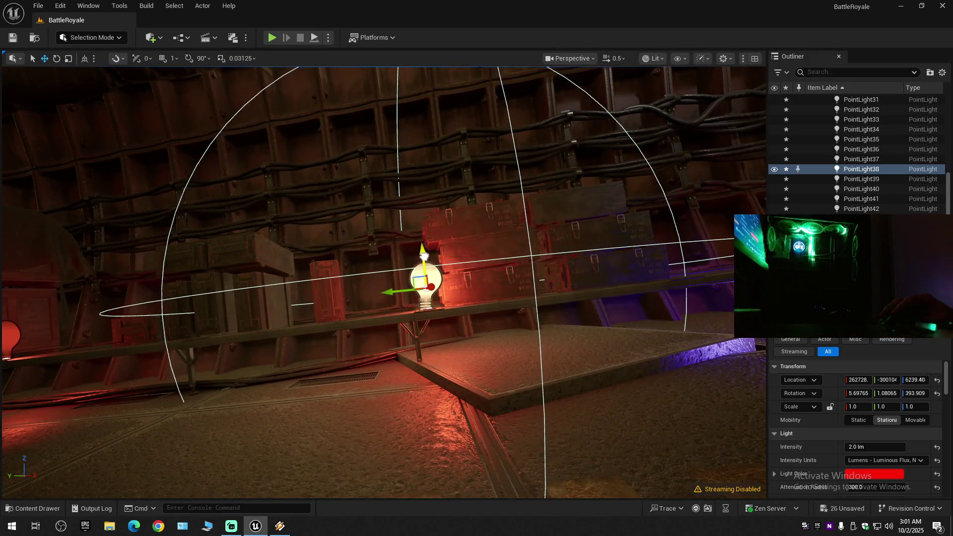
Fly to the crates and nudge PointLight37 slightly sideways.
mouse_move(386, 291)
mouse_down()
mouse_move(363, 298)
mouse_move(382, 174)
mouse_up()
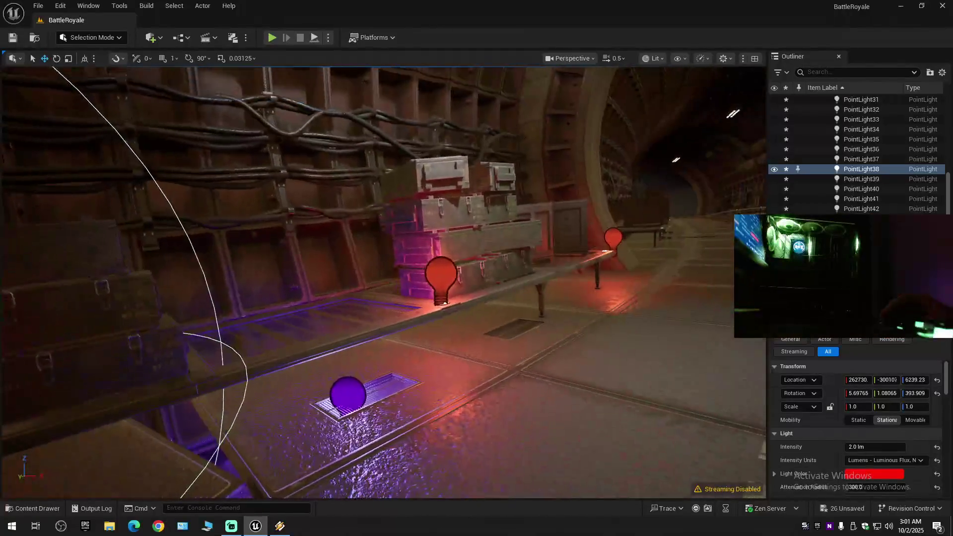
drag(382, 174, 422, 114)
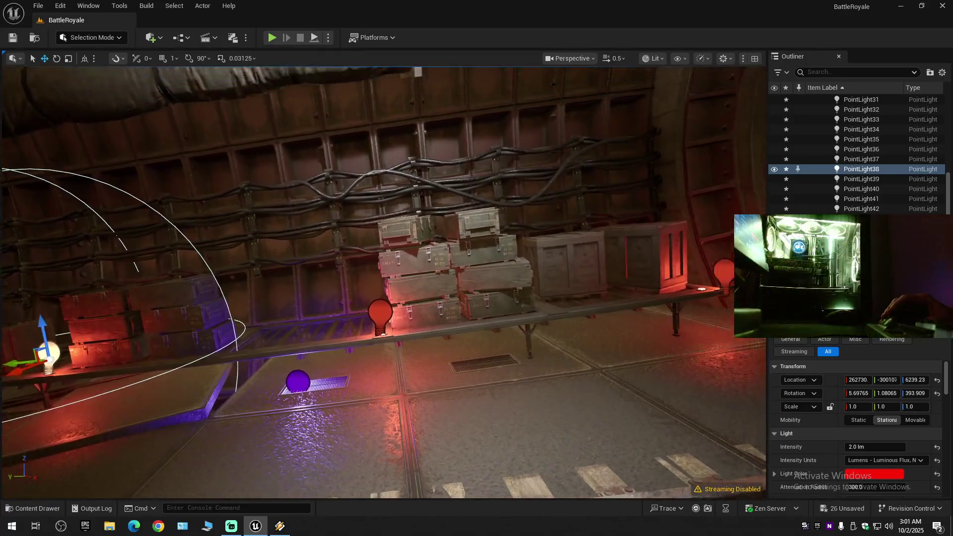
drag(476, 308, 501, 296)
click(459, 287)
drag(408, 296, 400, 295)
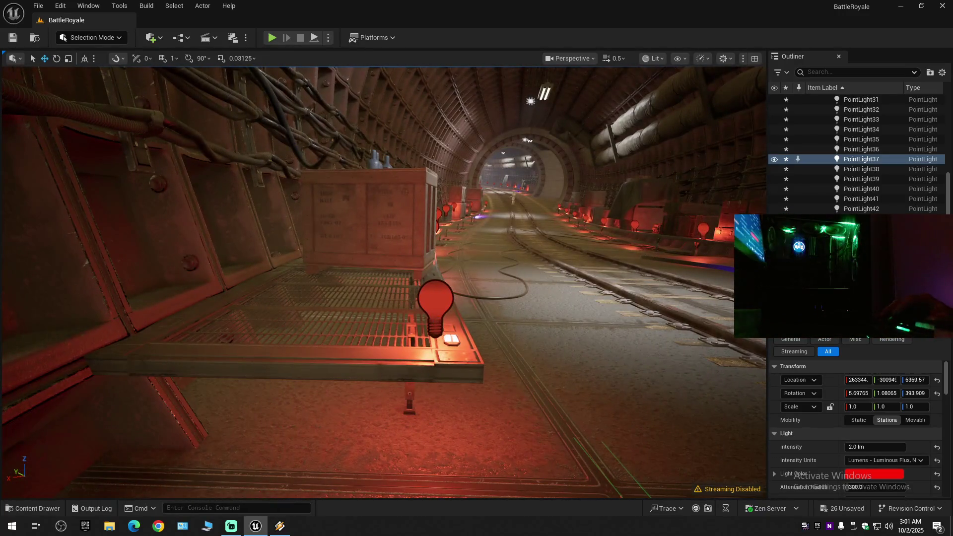
Lower PointLight31 toward its shelf further down the tunnel.
click(435, 300)
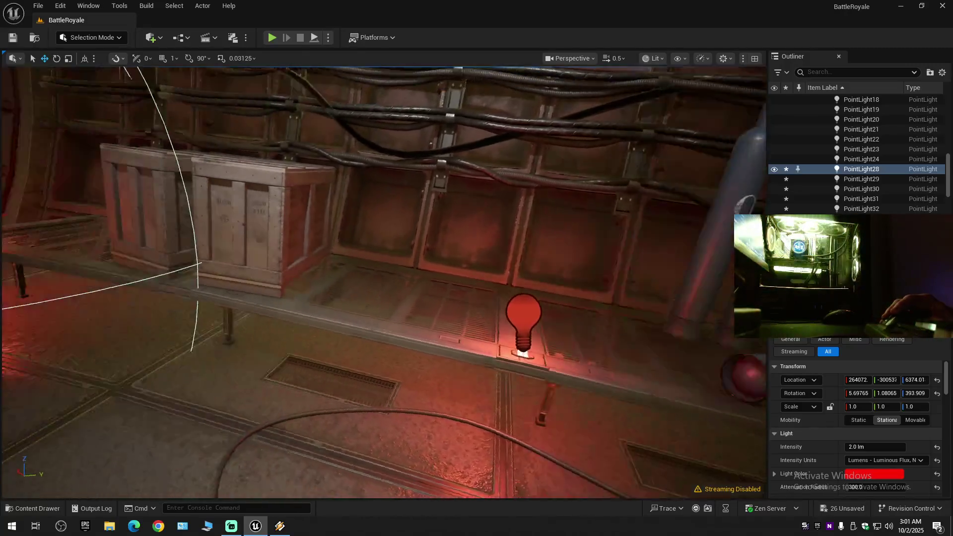
mouse_move(382, 283)
mouse_down()
mouse_move(347, 308)
mouse_move(377, 298)
mouse_up()
scroll(377, 297, down, 1)
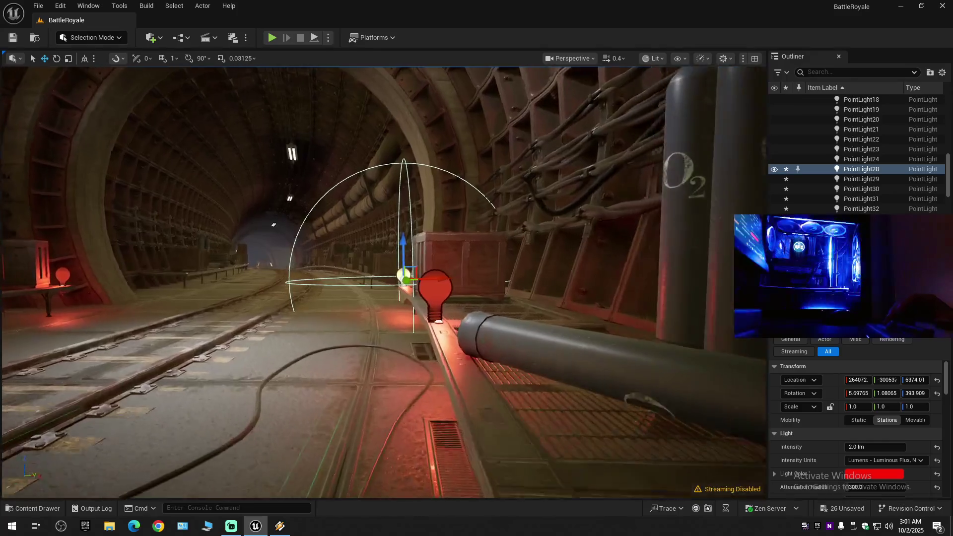
click(278, 250)
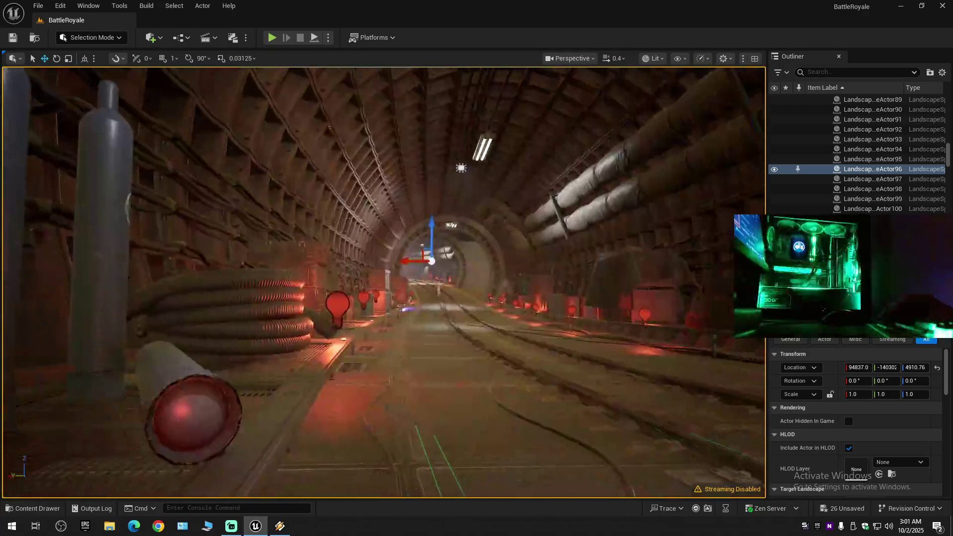
drag(382, 282, 382, 253)
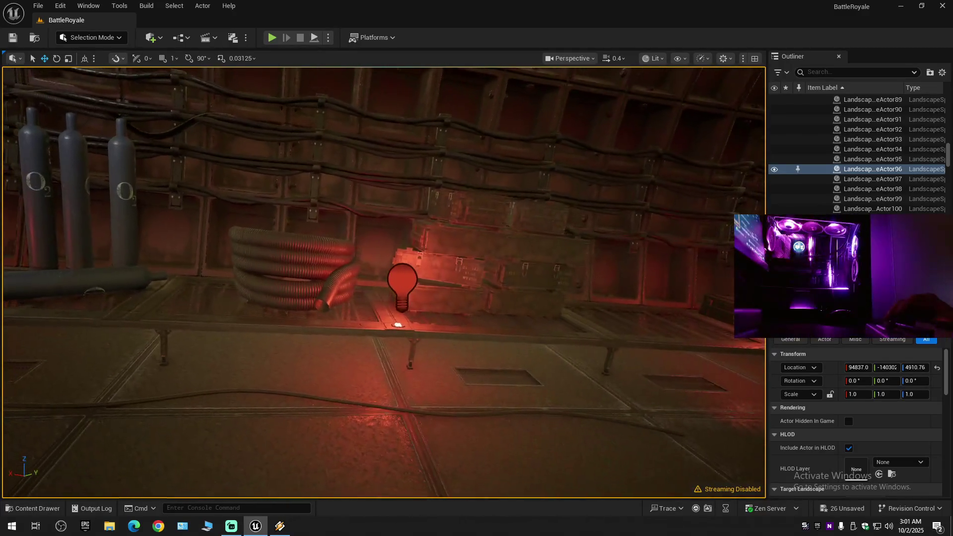
click(405, 280)
mouse_move(408, 276)
mouse_down()
mouse_move(405, 295)
mouse_move(426, 318)
mouse_move(496, 313)
mouse_move(496, 298)
mouse_up()
Lower PointLight30 onto the crate by the wall.
drag(386, 341, 307, 342)
scroll(377, 337, up, 1)
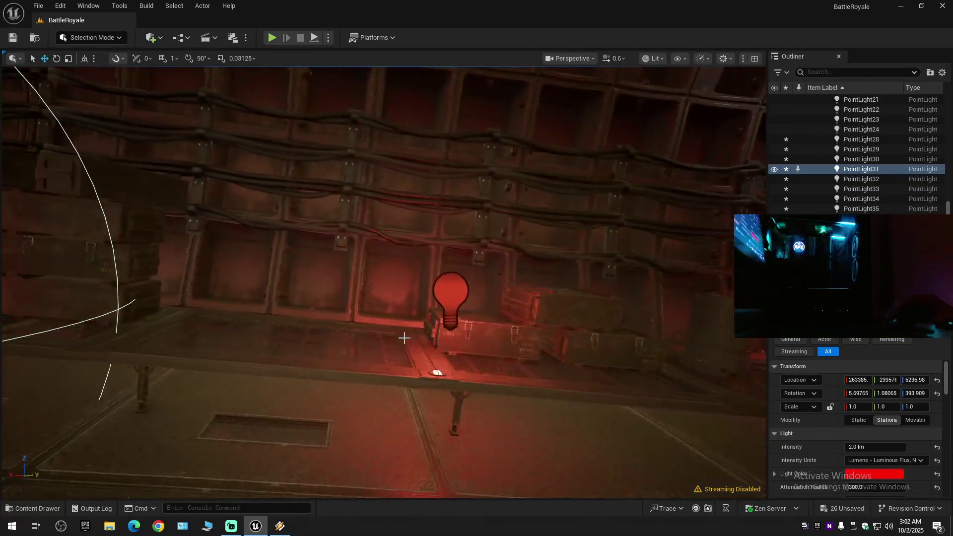
click(445, 307)
mouse_move(448, 301)
mouse_down()
mouse_move(448, 328)
mouse_move(425, 338)
mouse_up()
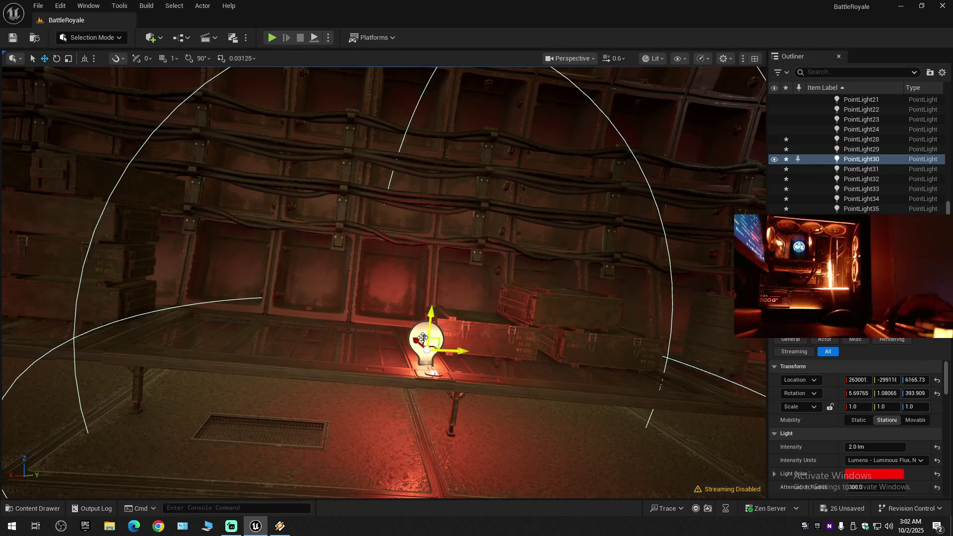
Select PointLight32 by the crates and barrels with the viewport maximized.
scroll(413, 337, down, 5)
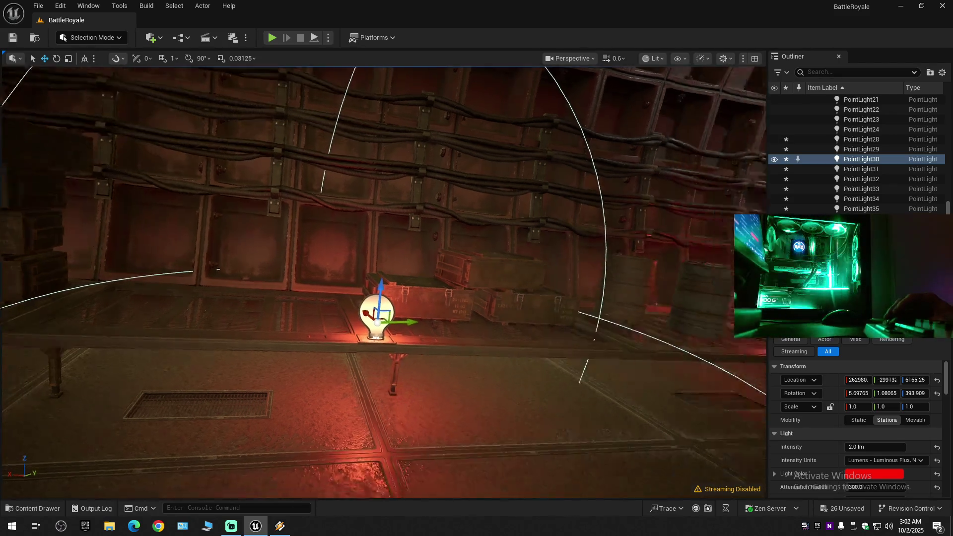
key(w)
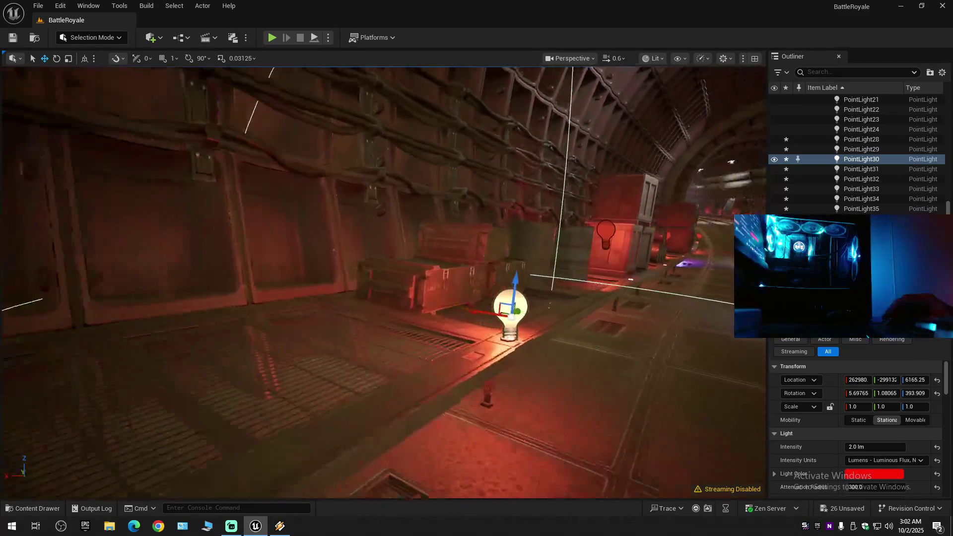
key(w)
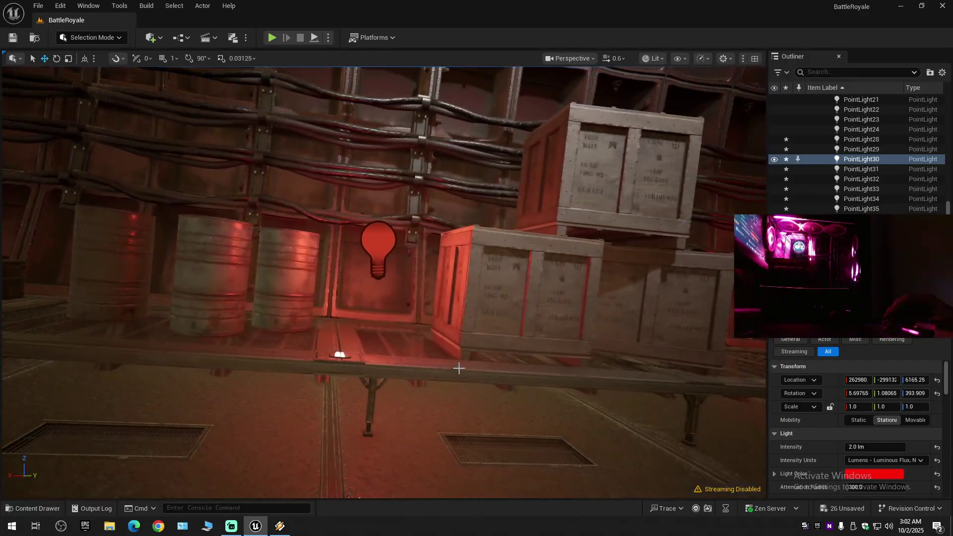
scroll(459, 369, down, 3)
click(407, 267)
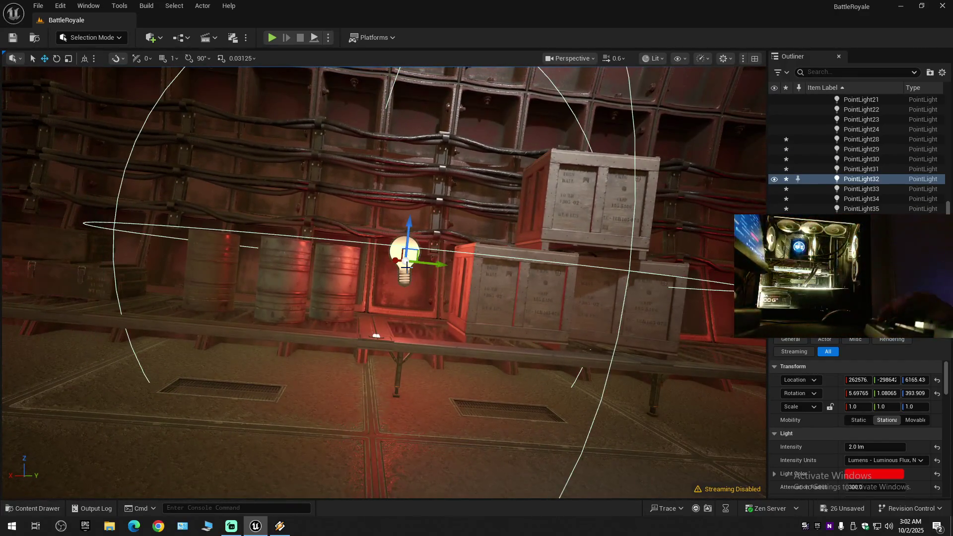
key(F11)
Lower the red point light toward the shelf and slide it left along it.
drag(501, 199, 495, 271)
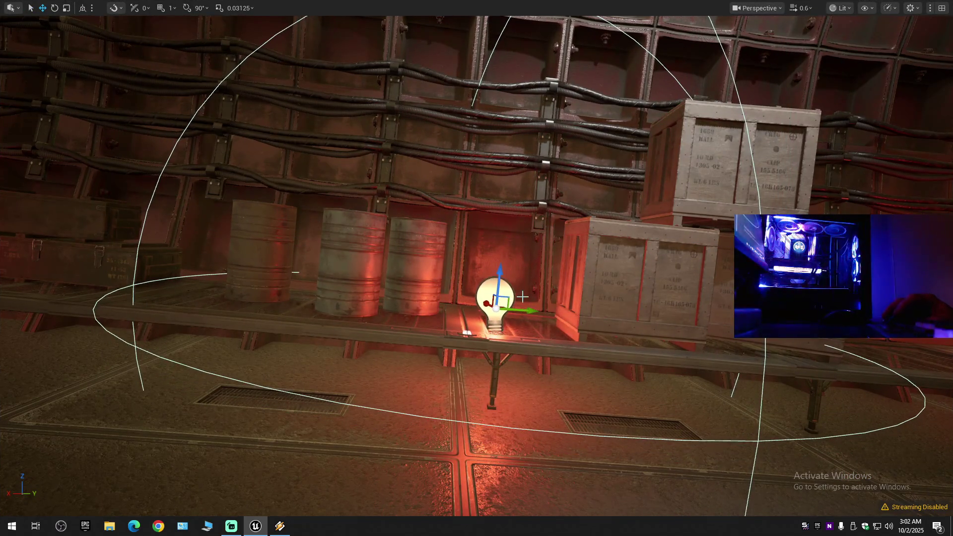
mouse_move(525, 307)
mouse_down()
mouse_move(454, 301)
mouse_move(471, 325)
mouse_up()
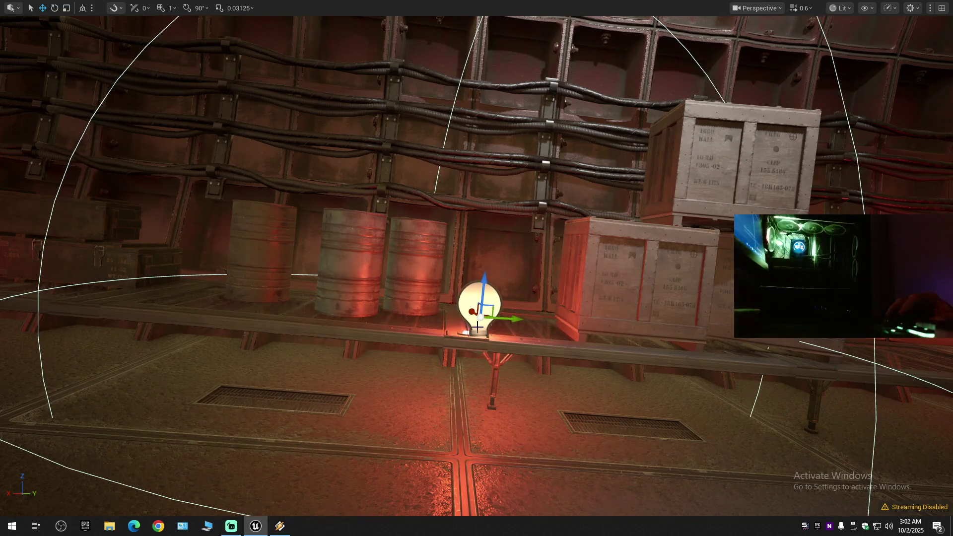
scroll(508, 320, down, 5)
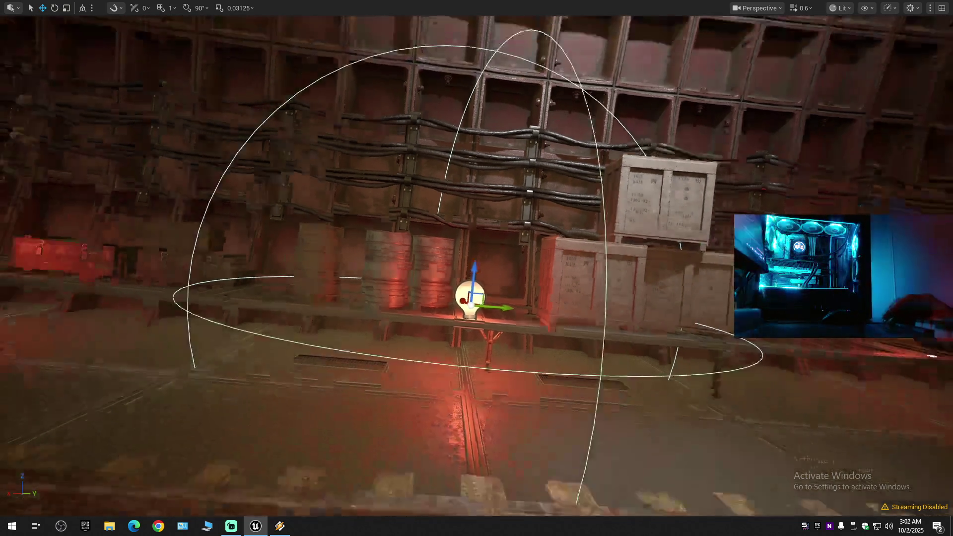
scroll(472, 323, up, 8)
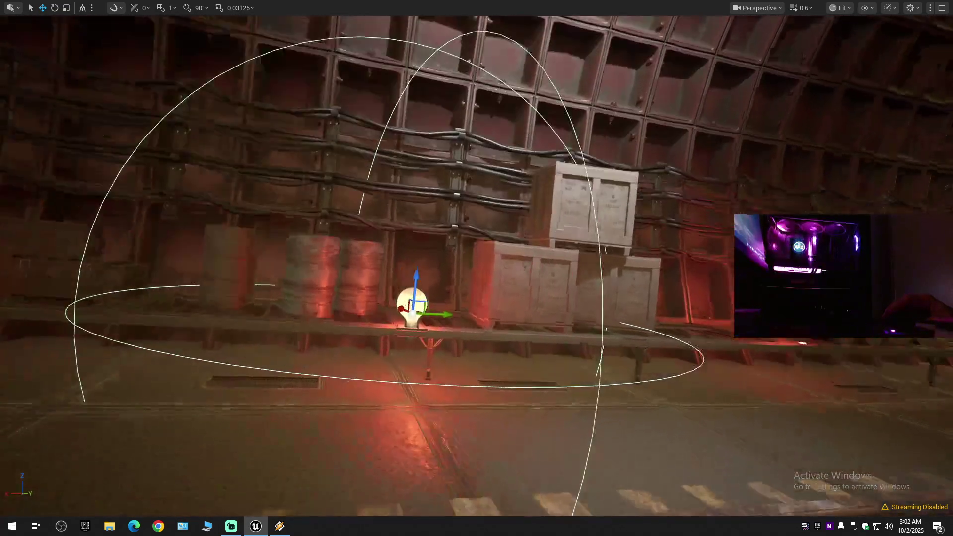
drag(471, 322, 437, 338)
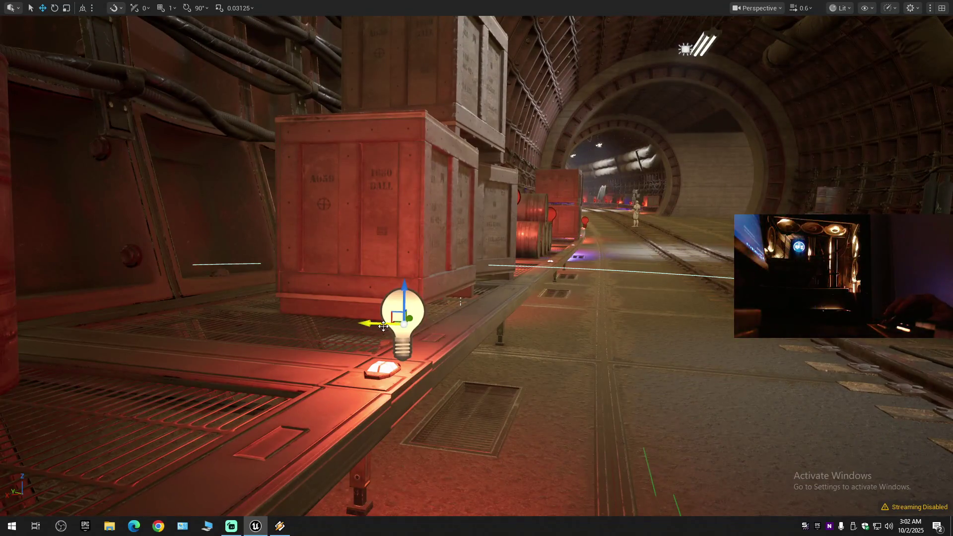
scroll(383, 326, up, 10)
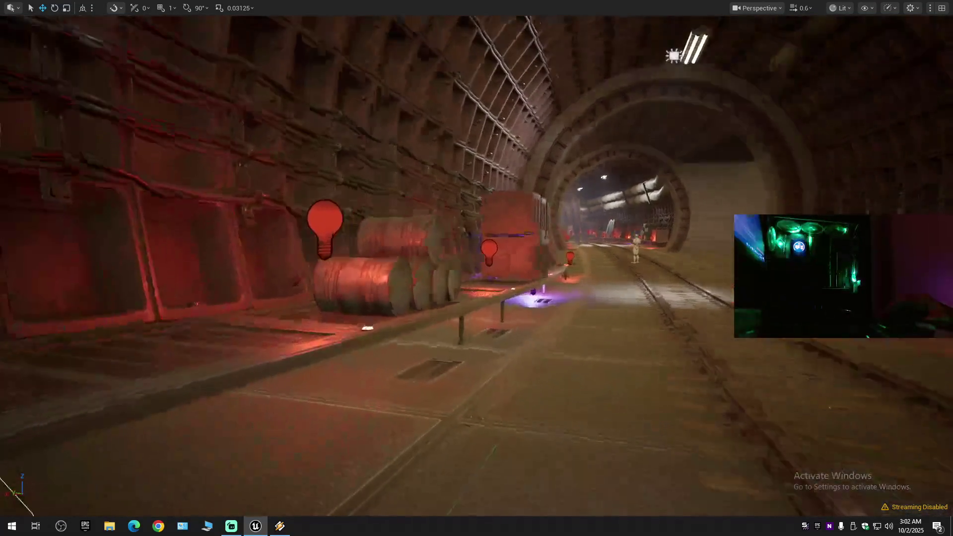
key(f)
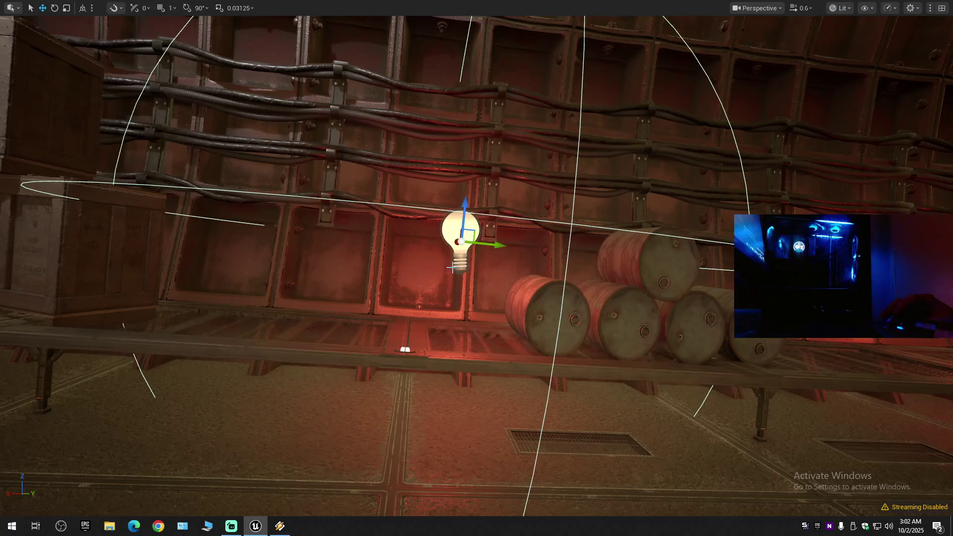
Settle the light on the shelf between barrels and crates, then reselect it and undo the last move.
drag(489, 248, 439, 237)
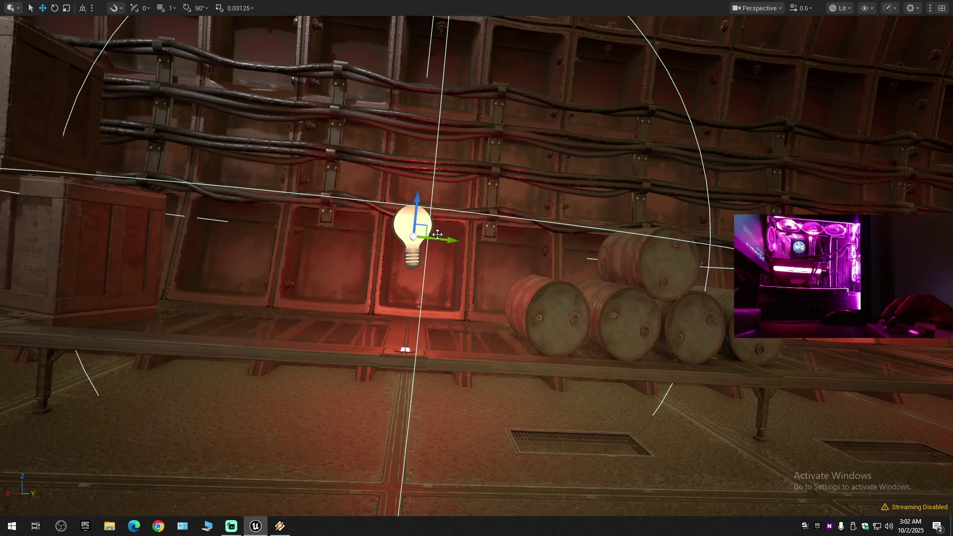
drag(415, 196, 415, 275)
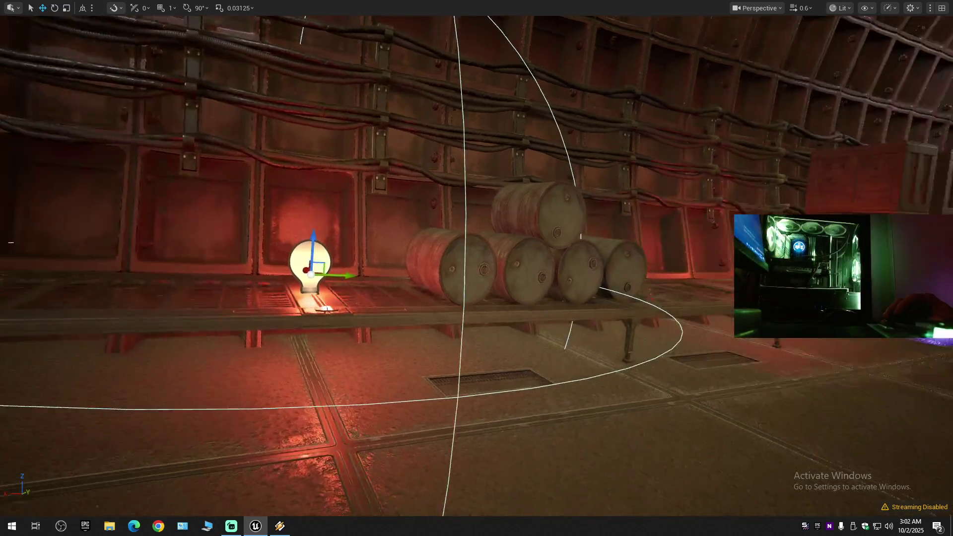
drag(414, 308, 415, 309)
drag(479, 270, 462, 272)
scroll(420, 221, down, 3)
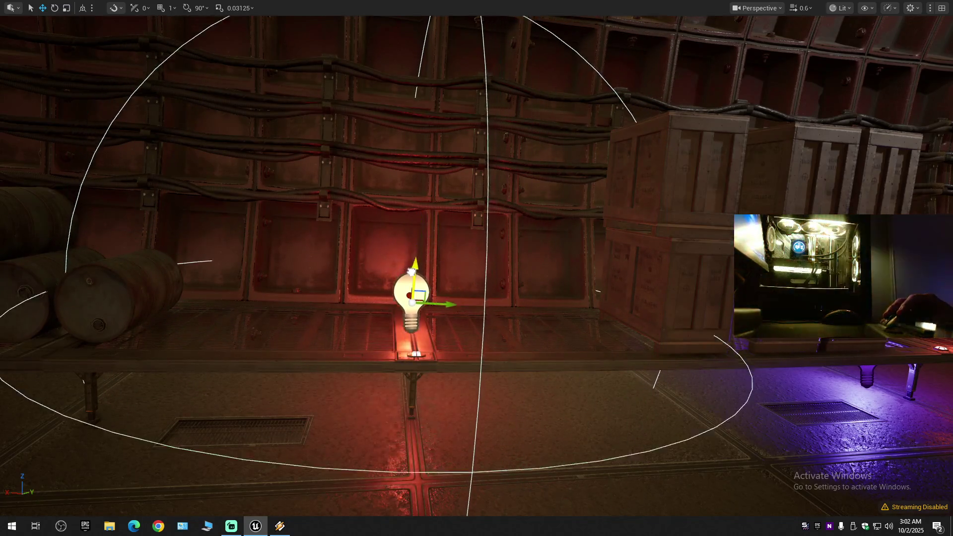
drag(420, 222, 419, 222)
mouse_move(436, 324)
mouse_down()
mouse_move(518, 280)
mouse_move(395, 258)
mouse_move(379, 281)
mouse_move(392, 309)
mouse_up()
click(503, 278)
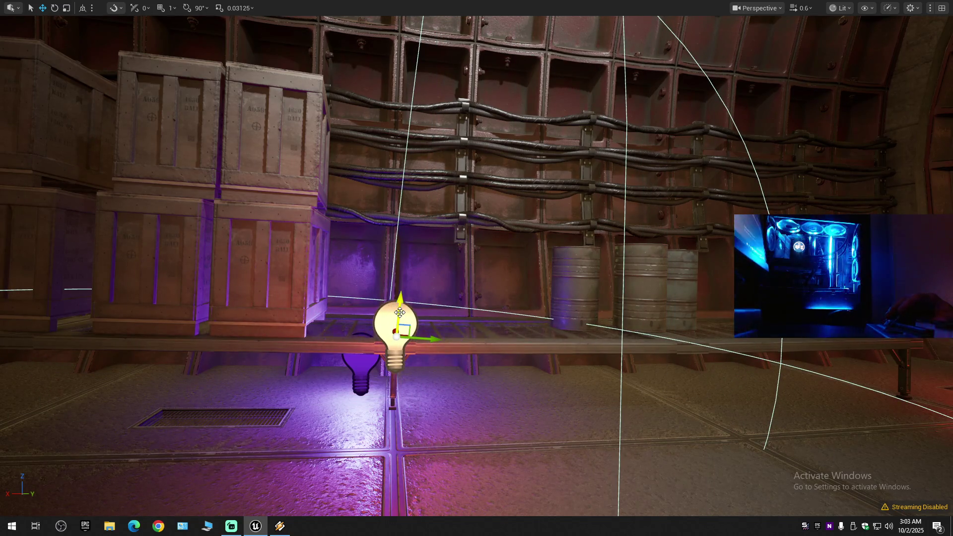
key(ctrl+z)
Shift the red light right along the shelf, then select and frame the red light near the floor hatch.
key(f)
mouse_move(459, 298)
mouse_down()
mouse_move(502, 310)
mouse_move(417, 312)
mouse_move(489, 248)
mouse_up()
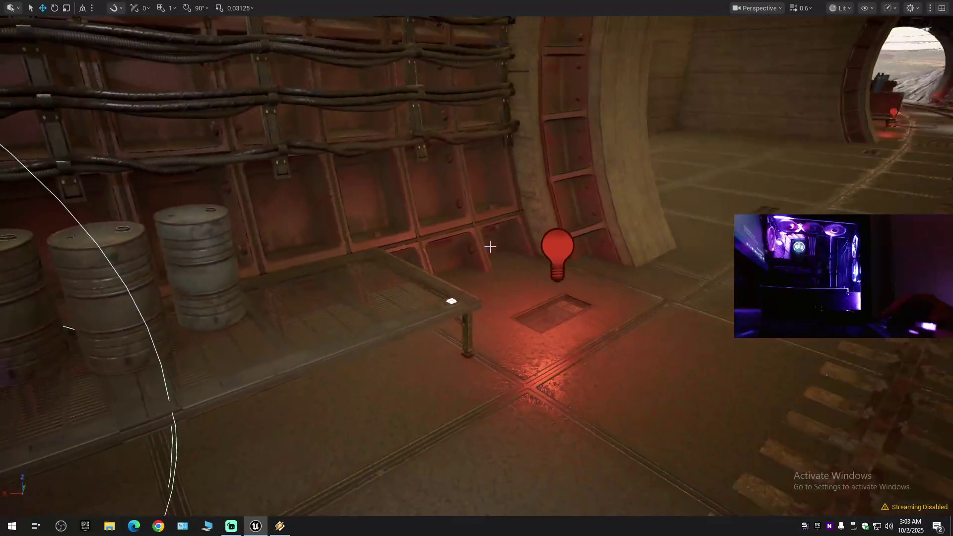
click(557, 251)
key(f)
mouse_move(541, 270)
mouse_down()
mouse_move(589, 270)
mouse_move(501, 295)
mouse_move(382, 301)
mouse_up()
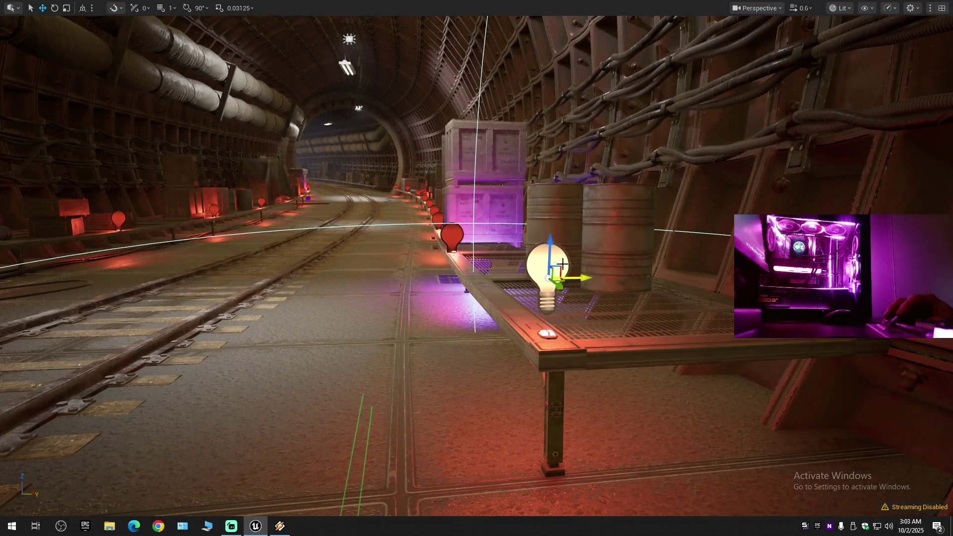
mouse_move(556, 297)
mouse_down()
mouse_move(591, 297)
mouse_move(611, 248)
mouse_move(537, 325)
mouse_up()
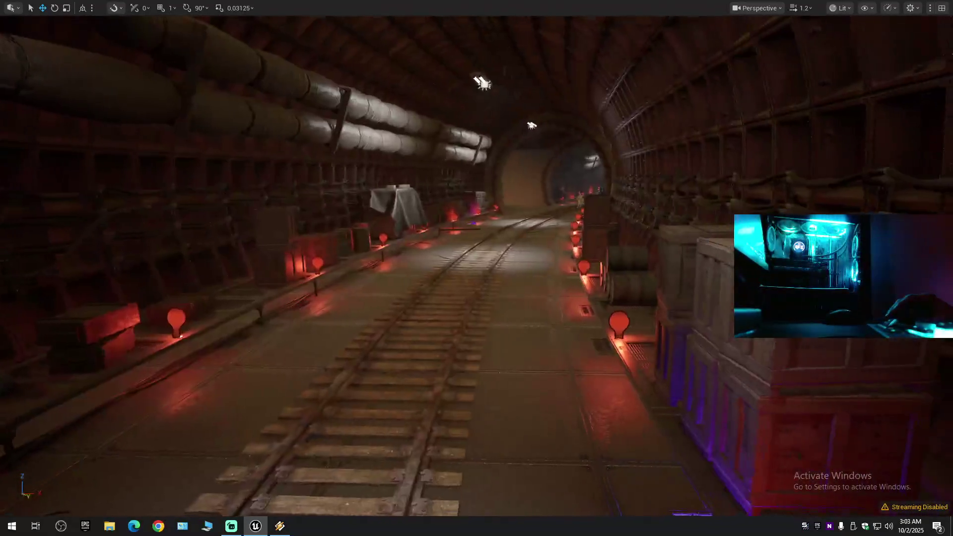
Fly down the tunnel to the purple floor light beside the grate.
scroll(477, 268, down, 2)
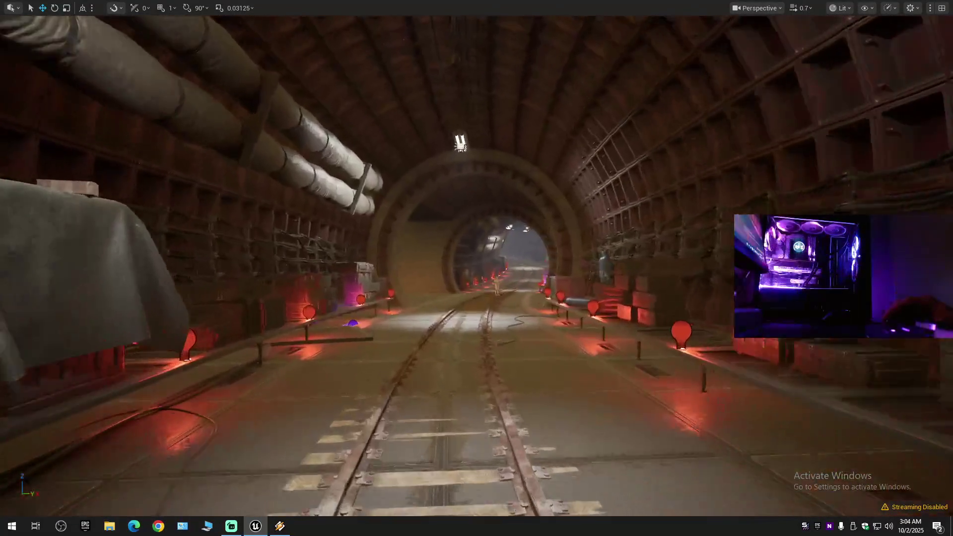
scroll(476, 268, up, 2)
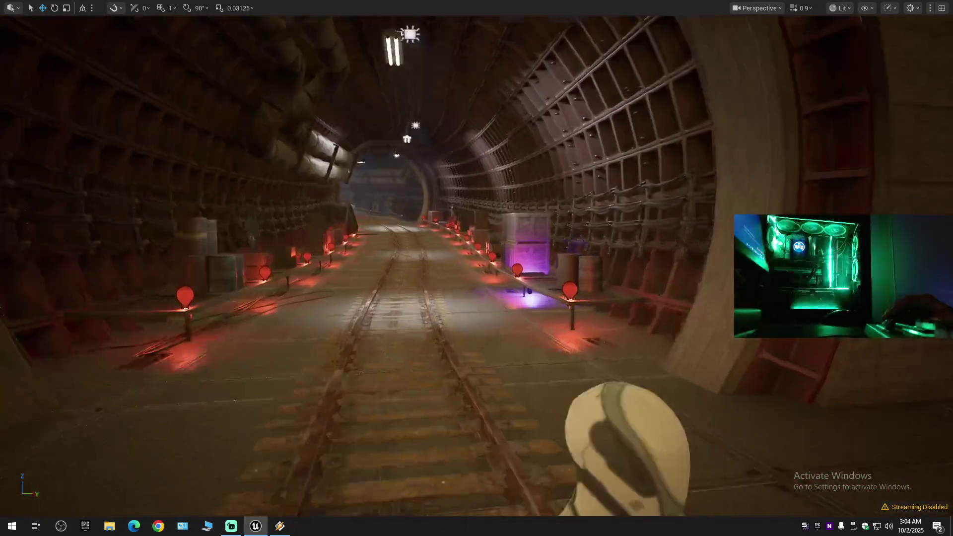
scroll(476, 268, down, 2)
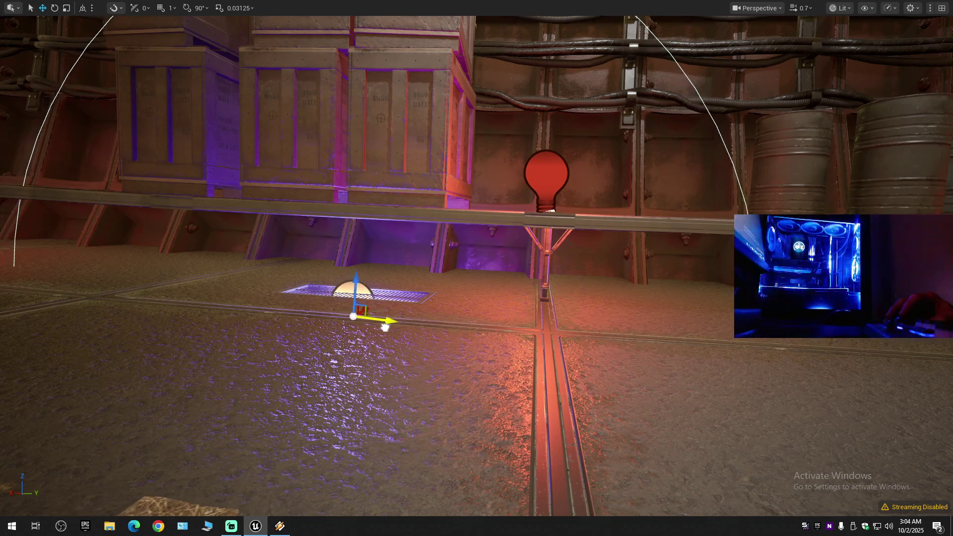
Select the purple light by the floor grate, slide it over the grate and sink it in.
scroll(477, 267, down, 1)
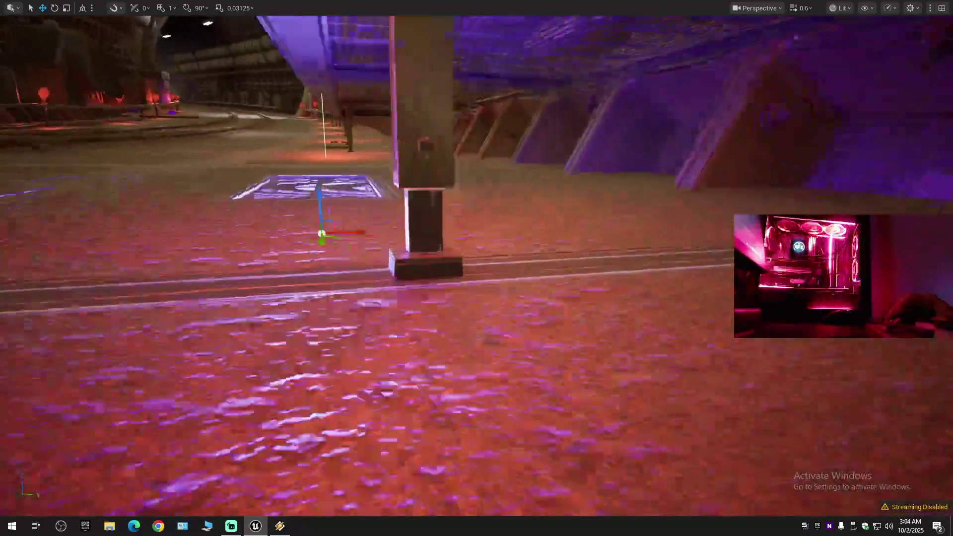
scroll(477, 268, up, 1)
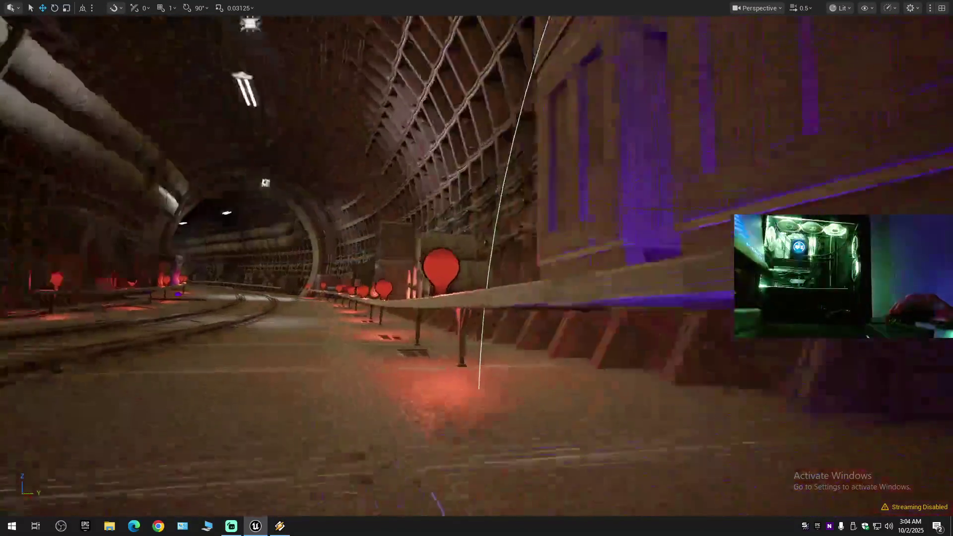
scroll(476, 268, up, 2)
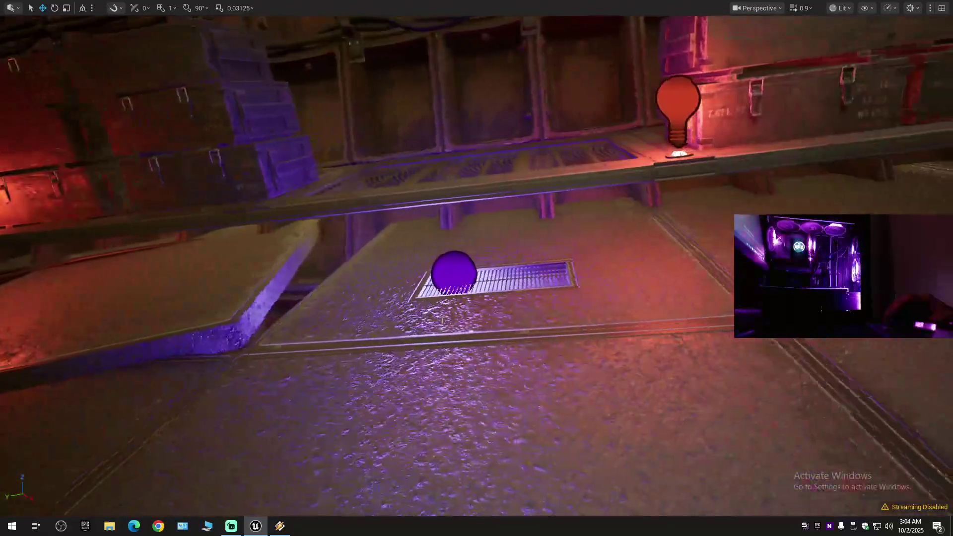
click(451, 277)
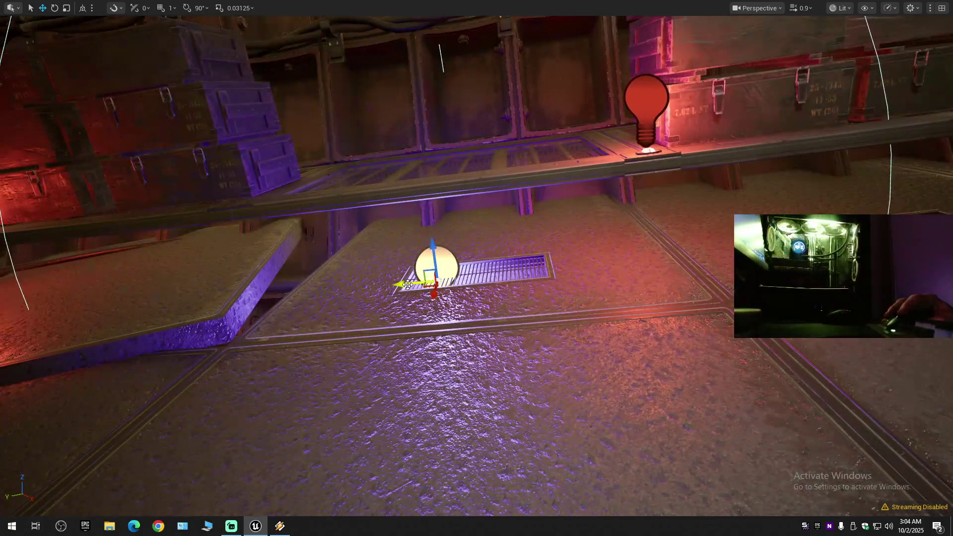
drag(407, 284, 442, 283)
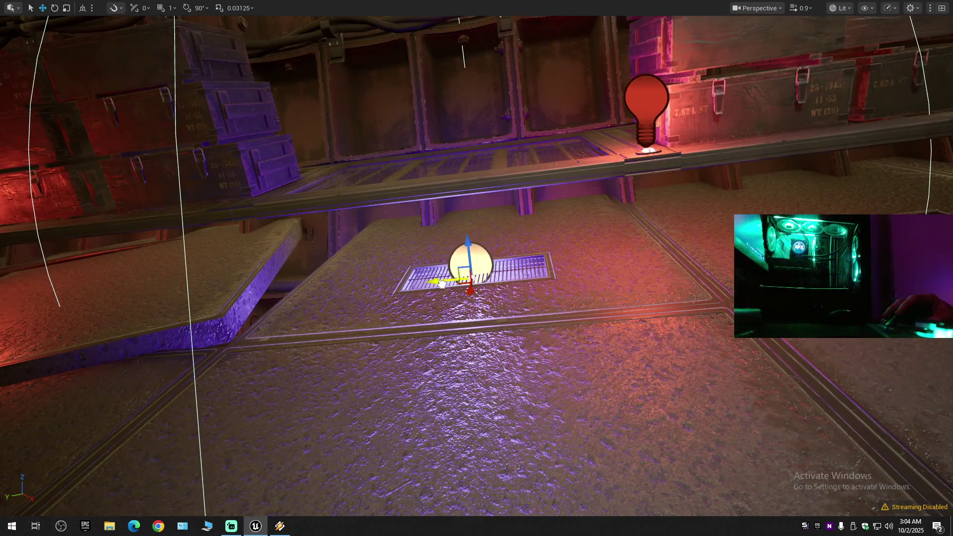
drag(467, 245, 473, 268)
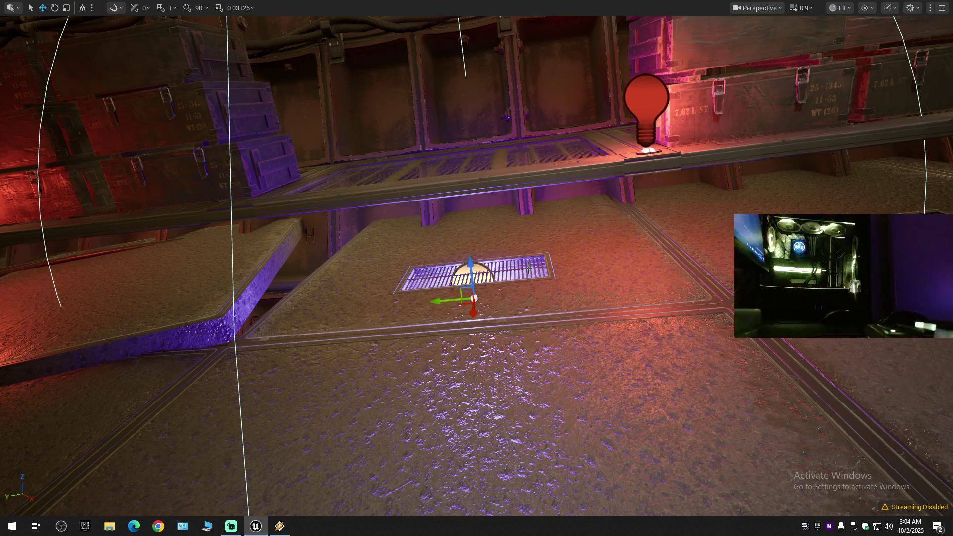
scroll(569, 255, down, 10)
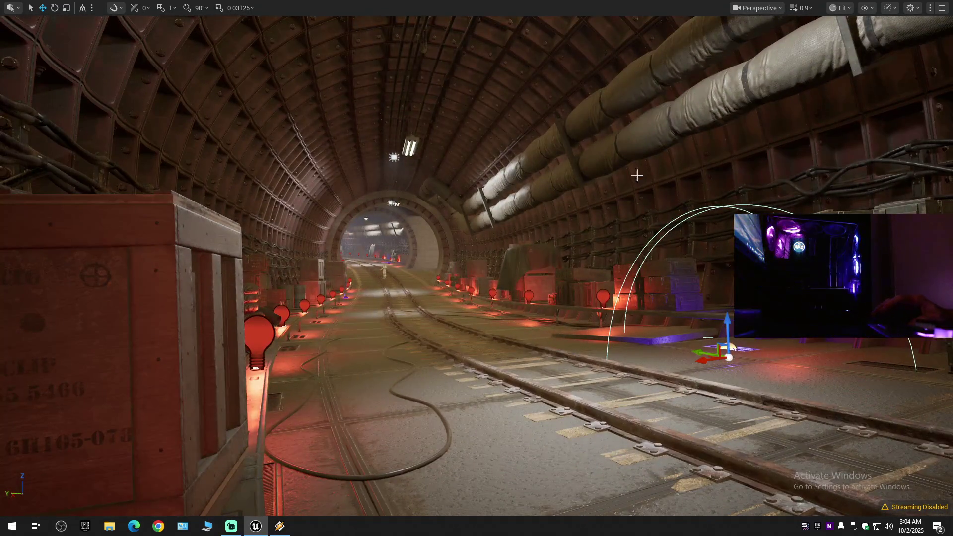
mouse_move(636, 175)
mouse_down()
mouse_move(546, 183)
mouse_move(537, 260)
mouse_move(521, 258)
mouse_move(521, 199)
mouse_up()
Lower the ceiling rect light, rotate it to re-aim, and nudge it further down.
click(453, 261)
mouse_move(453, 279)
mouse_down()
mouse_move(455, 294)
mouse_move(443, 274)
mouse_up()
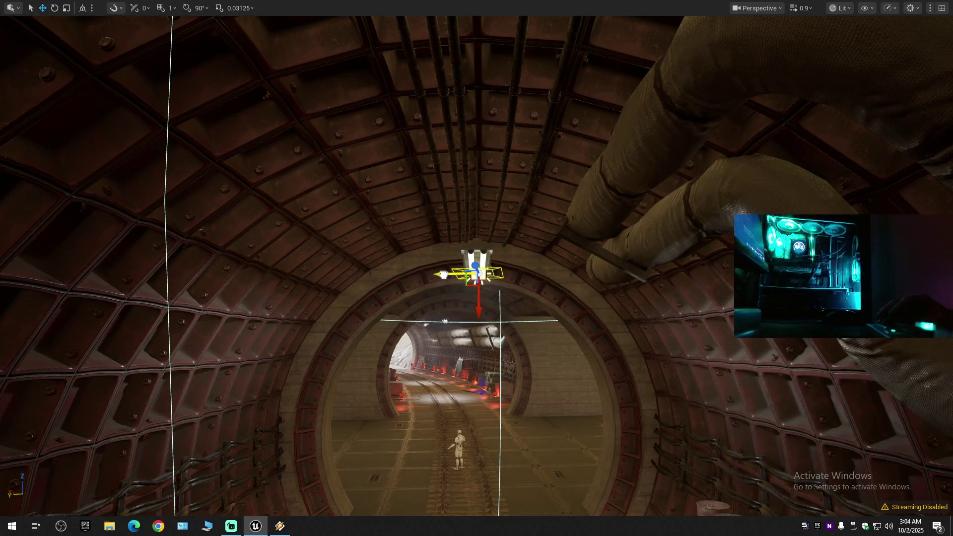
key(e)
drag(498, 263, 505, 305)
key(w)
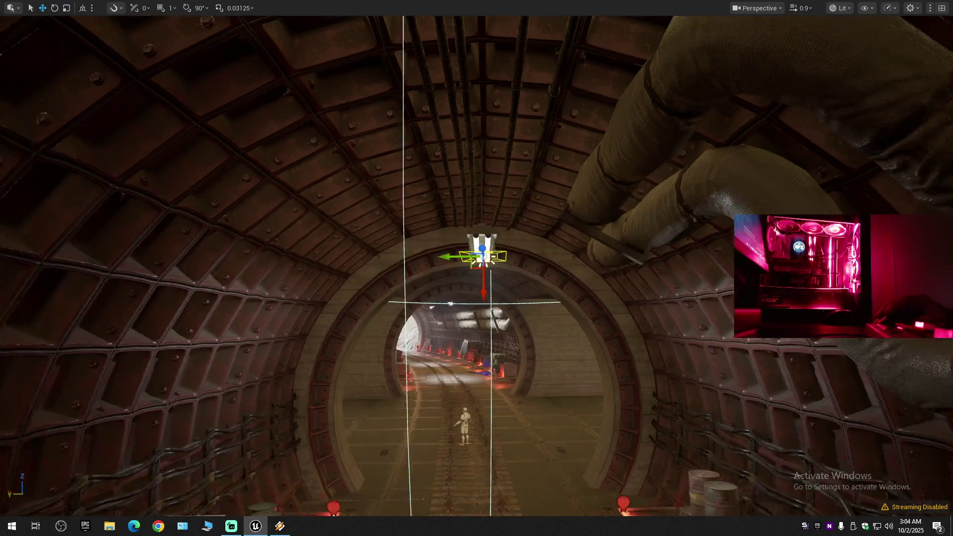
scroll(511, 302, down, 5)
mouse_move(488, 276)
mouse_down()
mouse_move(487, 233)
mouse_move(483, 277)
mouse_up()
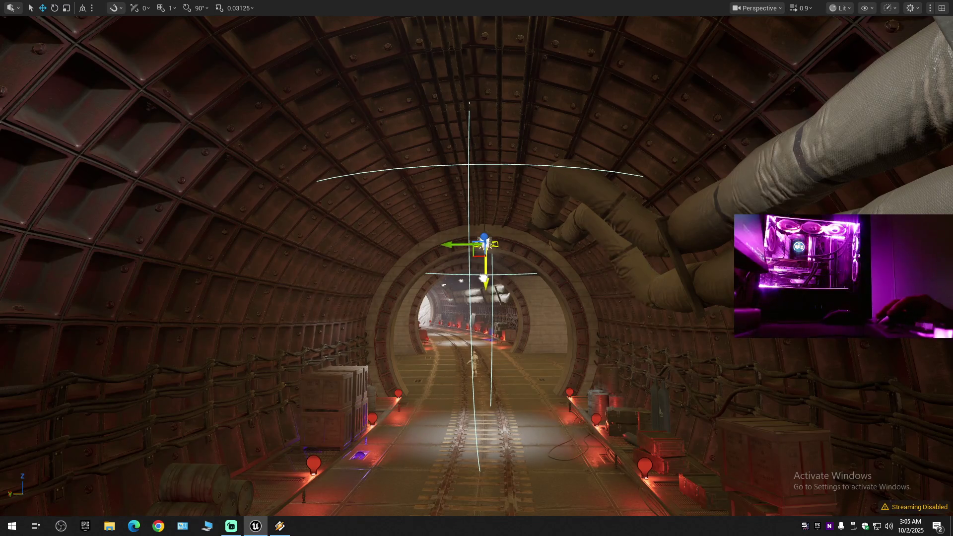
Fly down the red-lit tunnel to inspect the ceiling light, then exit fullscreen.
scroll(477, 268, down, 8)
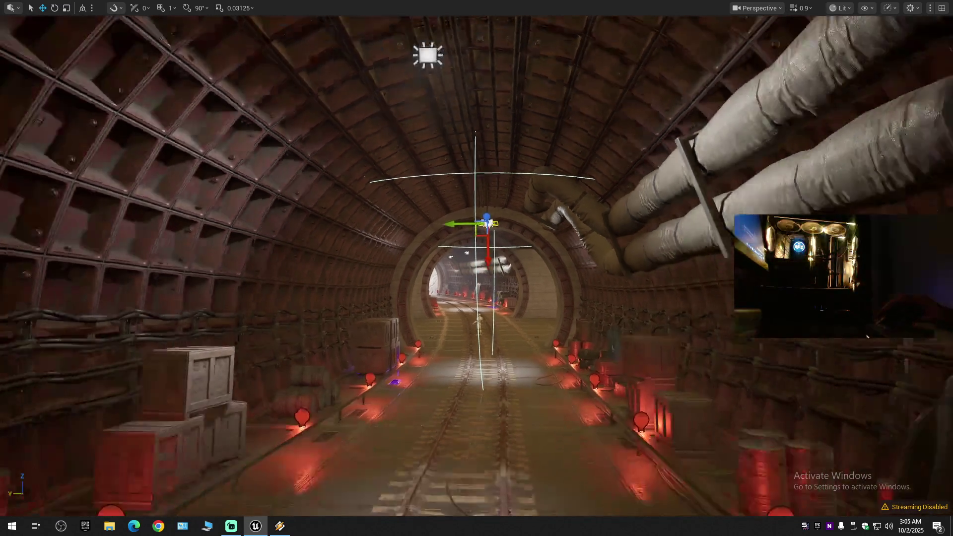
scroll(476, 268, up, 10)
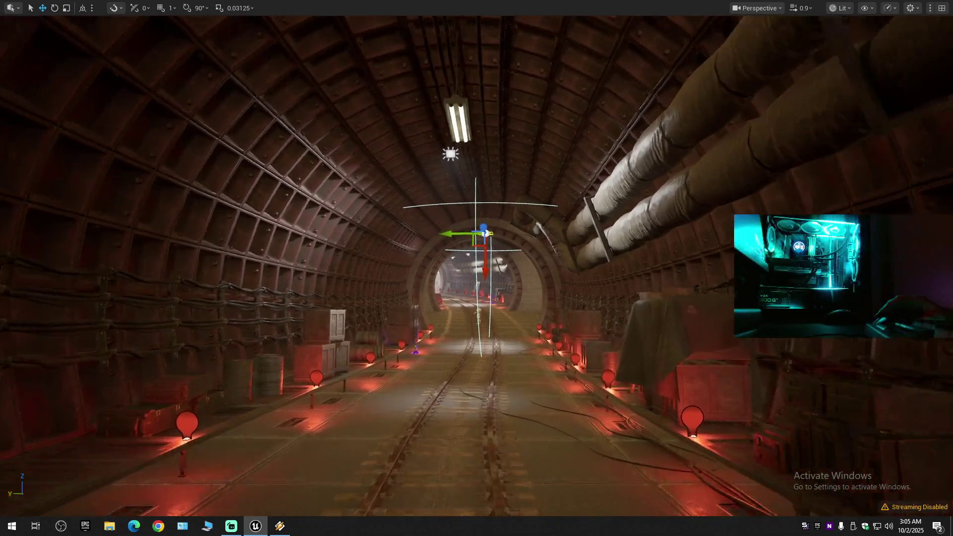
scroll(476, 268, down, 10)
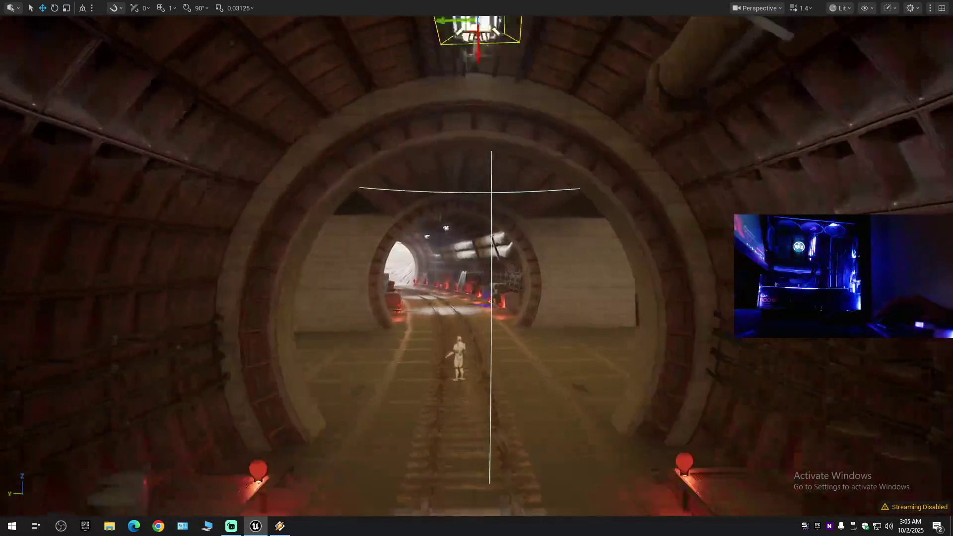
scroll(476, 268, up, 8)
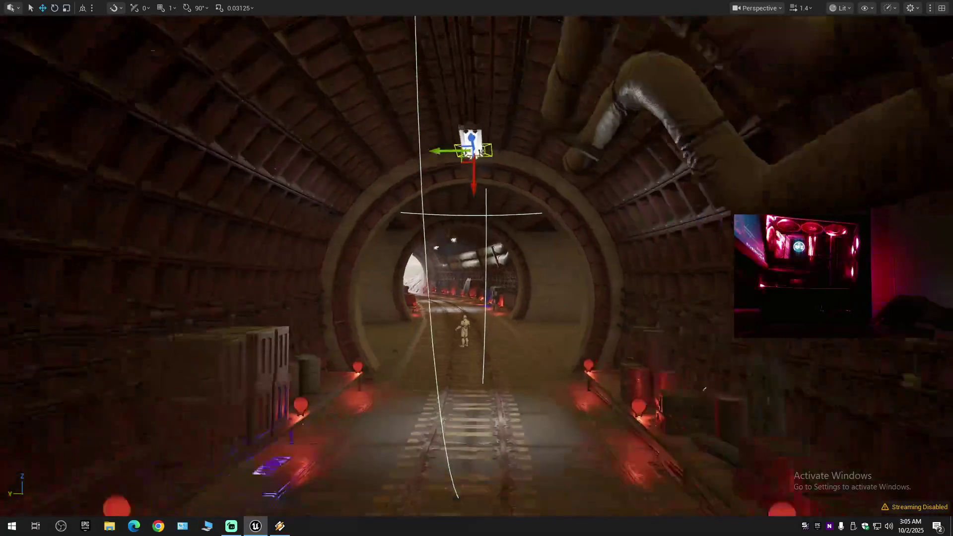
scroll(476, 267, up, 3)
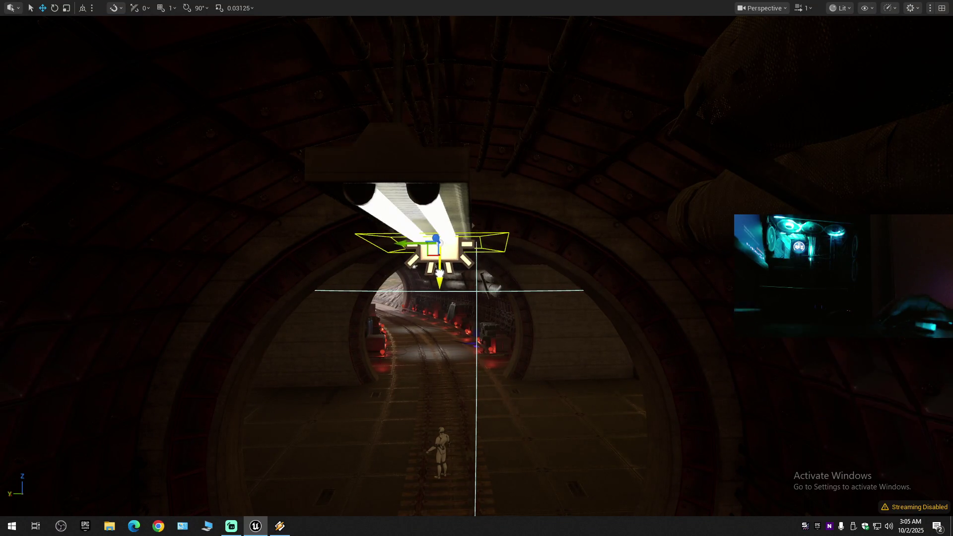
scroll(477, 267, down, 1)
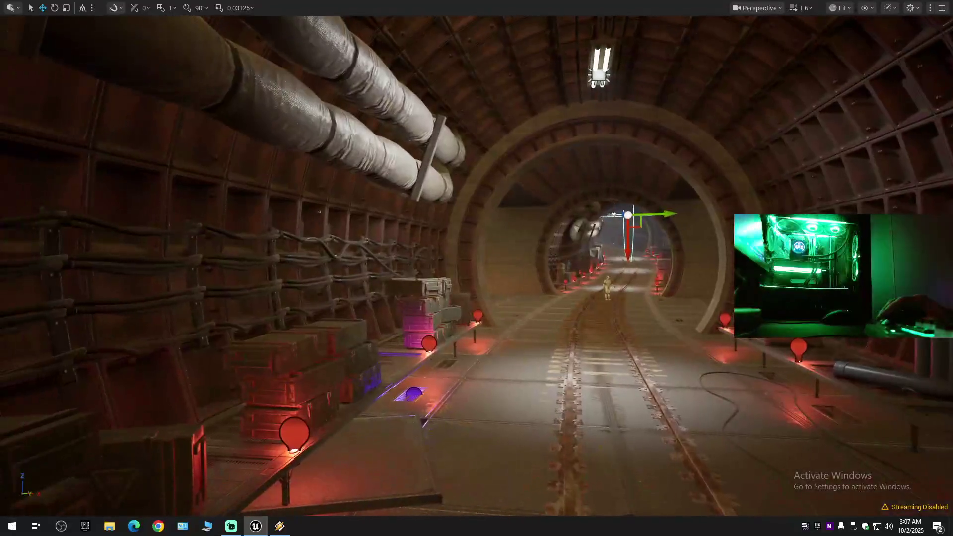
key(w)
scroll(476, 268, down, 2)
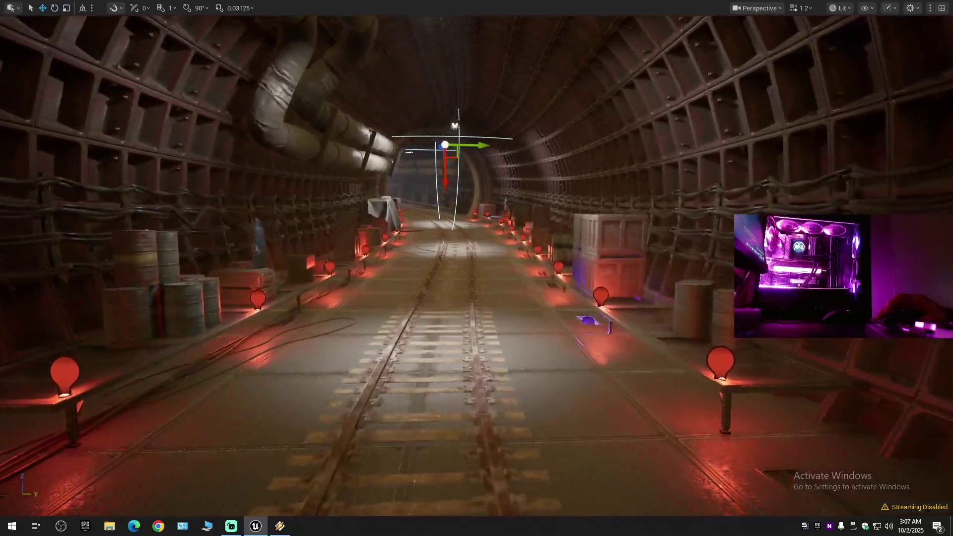
key(w)
key(w)
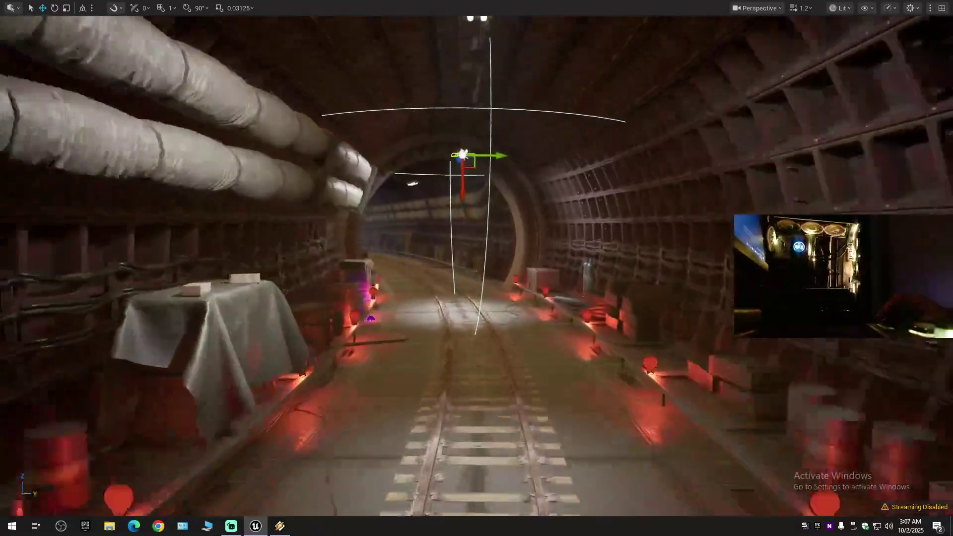
scroll(476, 268, down, 2)
key(s)
scroll(477, 268, down, 2)
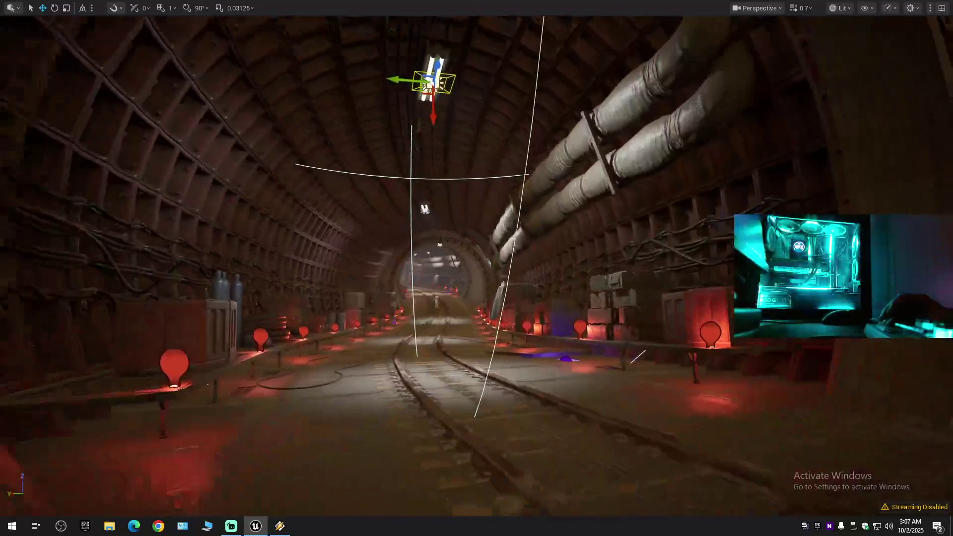
key(w)
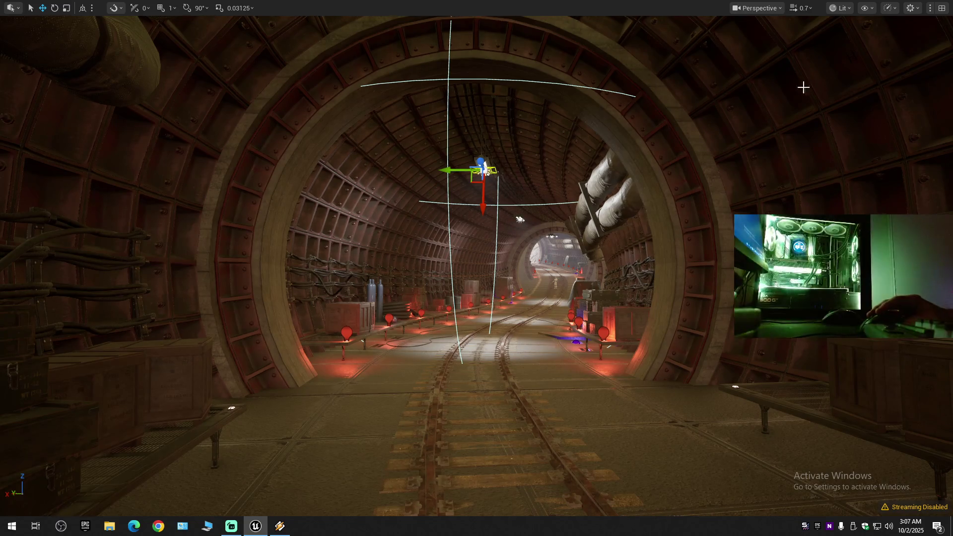
key(F11)
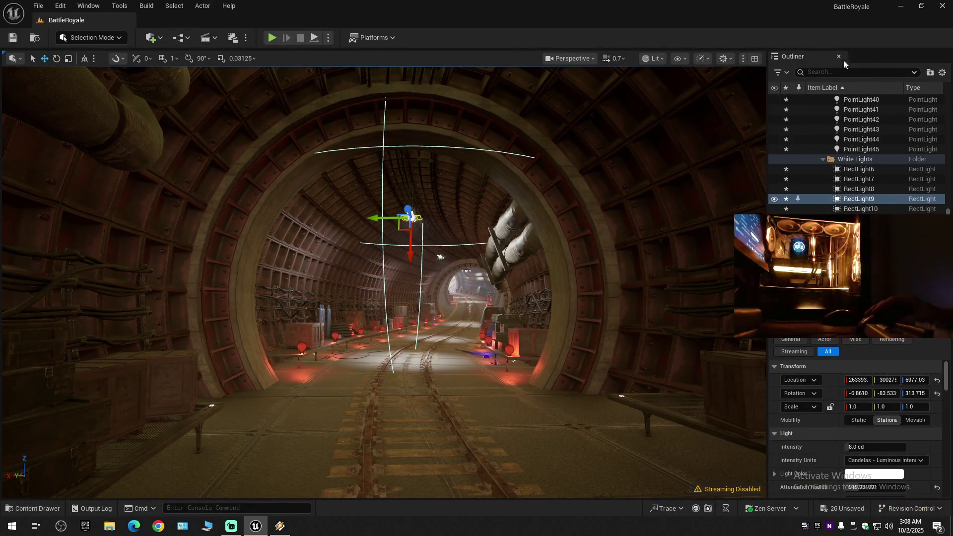
Deselect the ceiling light and select the train track spline in the tunnel.
scroll(607, 108, up, 3)
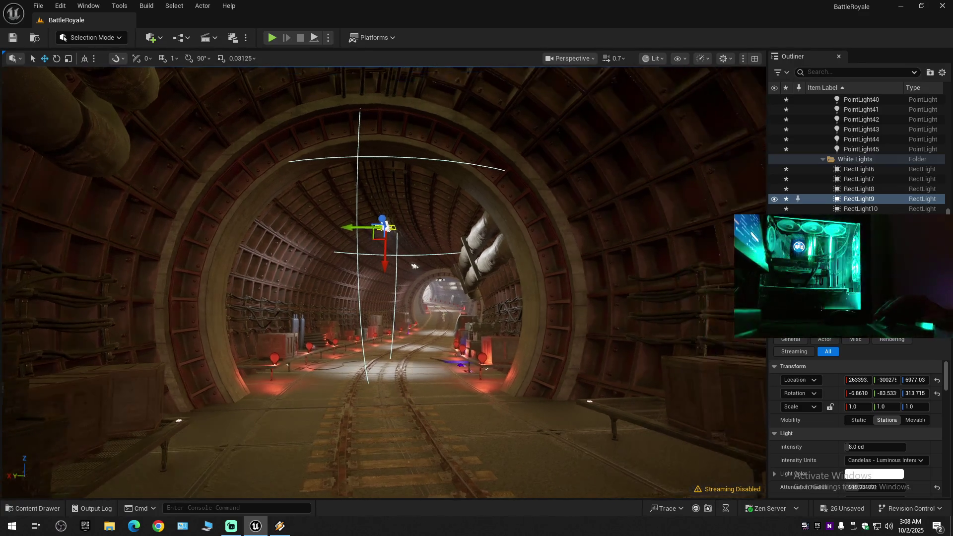
key(Escape)
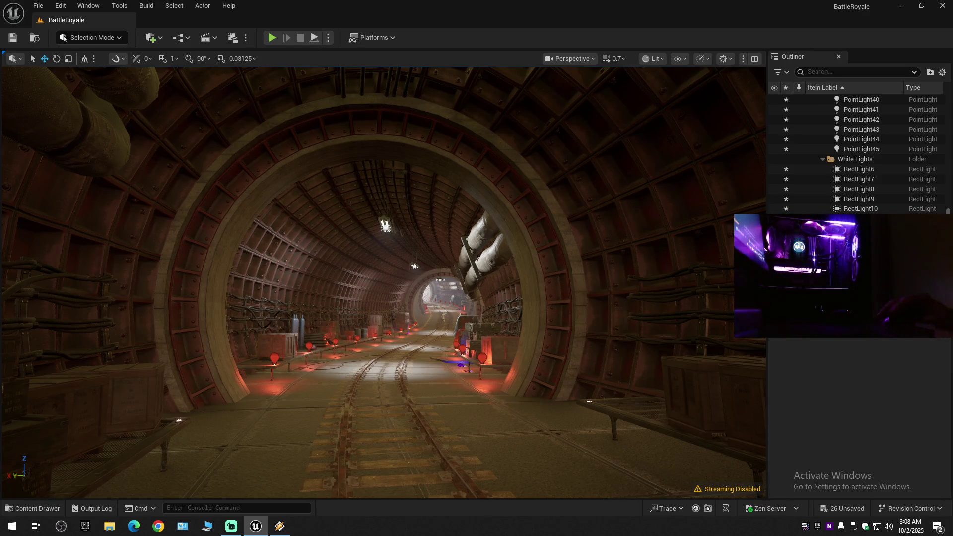
click(448, 353)
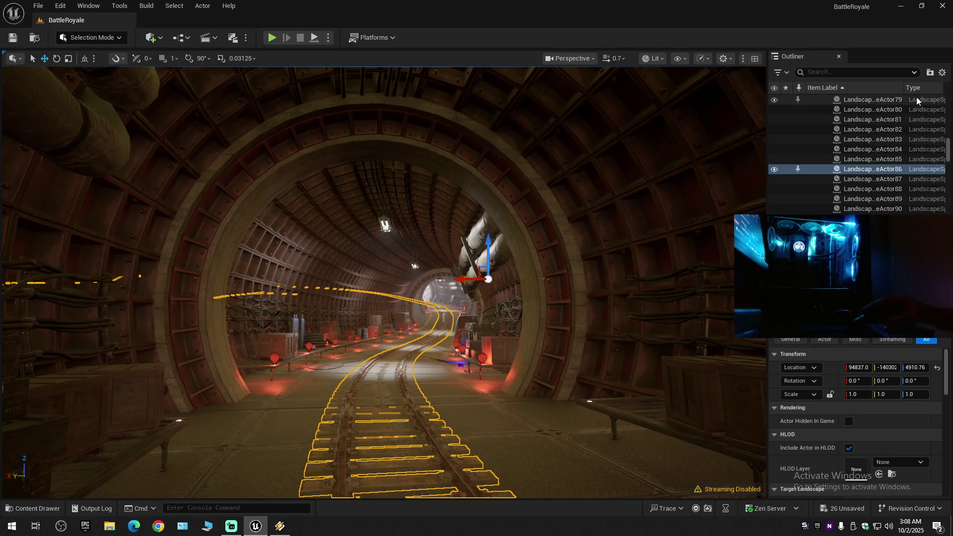
Collapse the whole Outliner and expand BattleRoyale (Editor) to show its top-level folders.
right_click(895, 100)
click(868, 119)
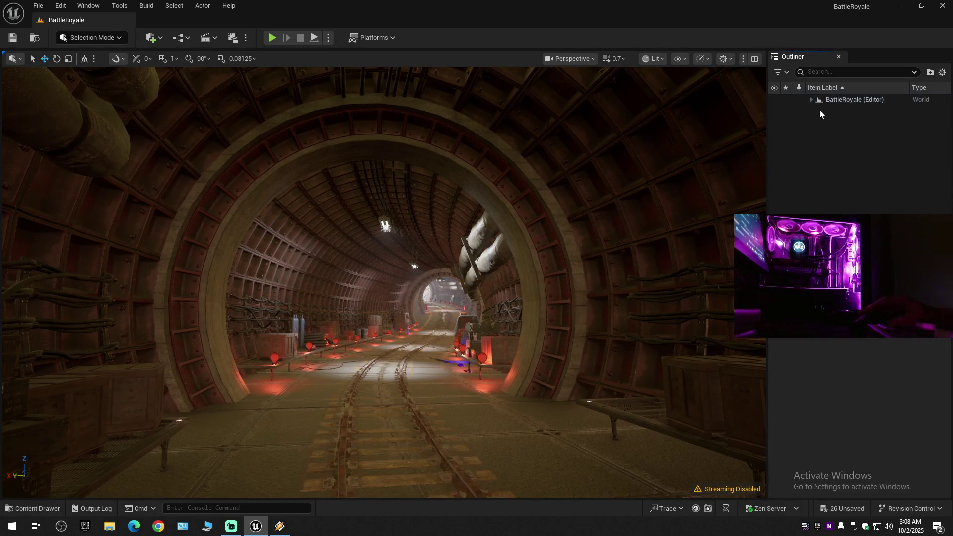
click(810, 100)
scroll(846, 199, down, 1)
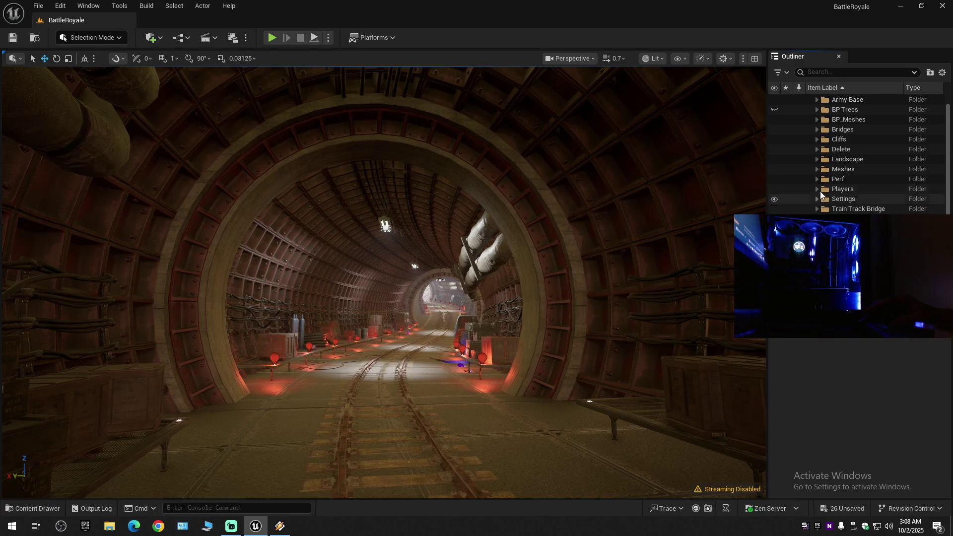
click(817, 149)
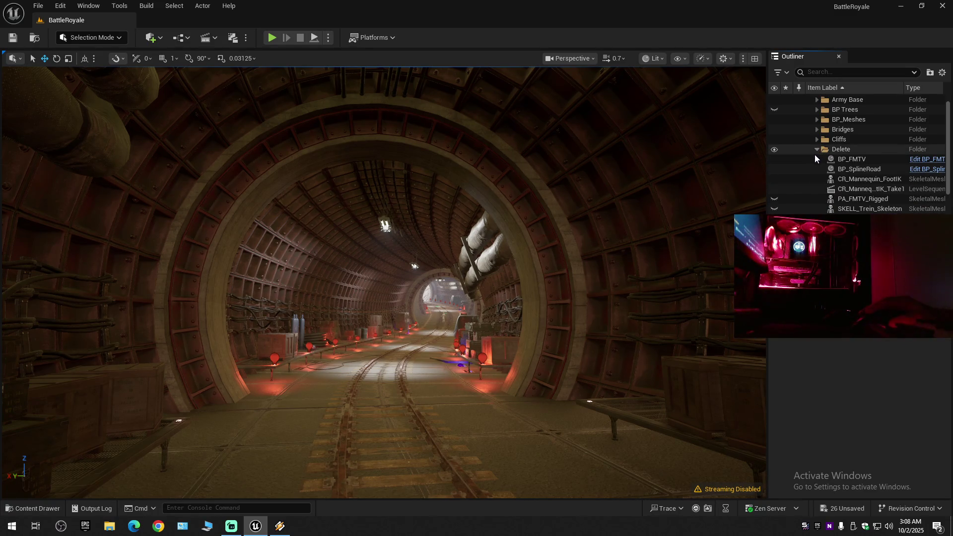
click(817, 149)
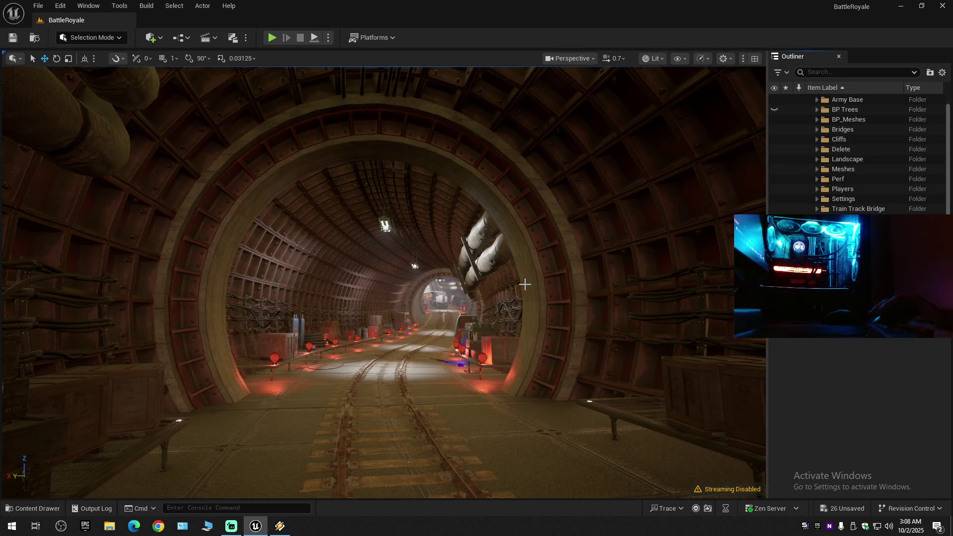
scroll(524, 284, up, 5)
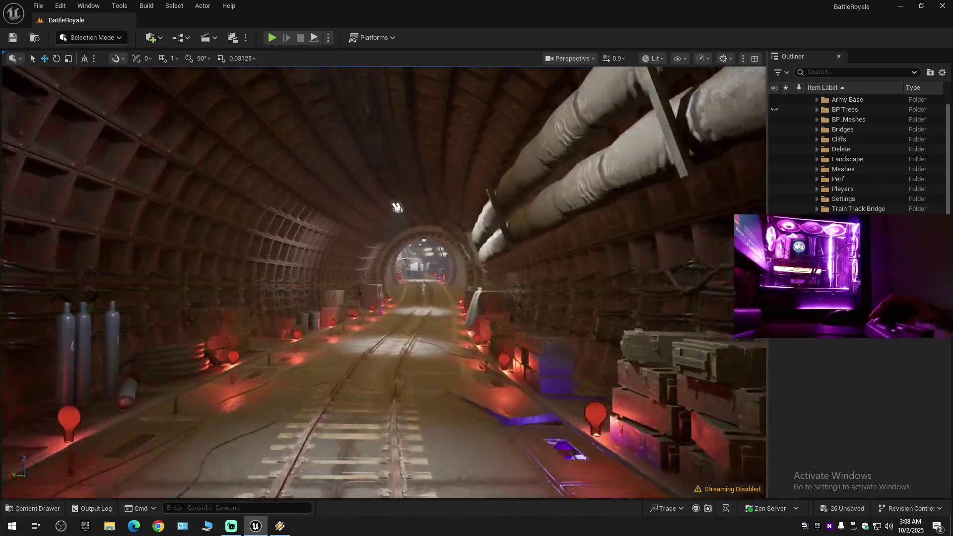
key(w)
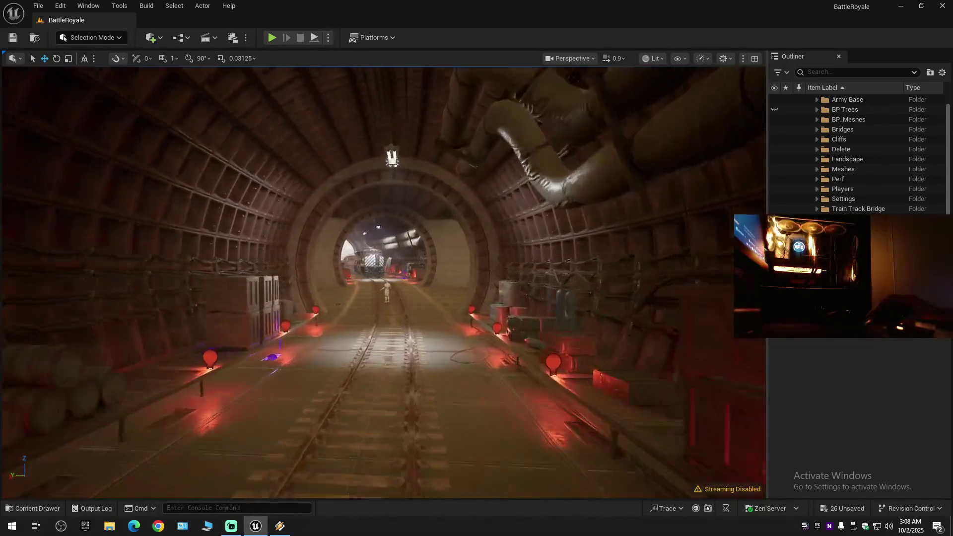
key(w)
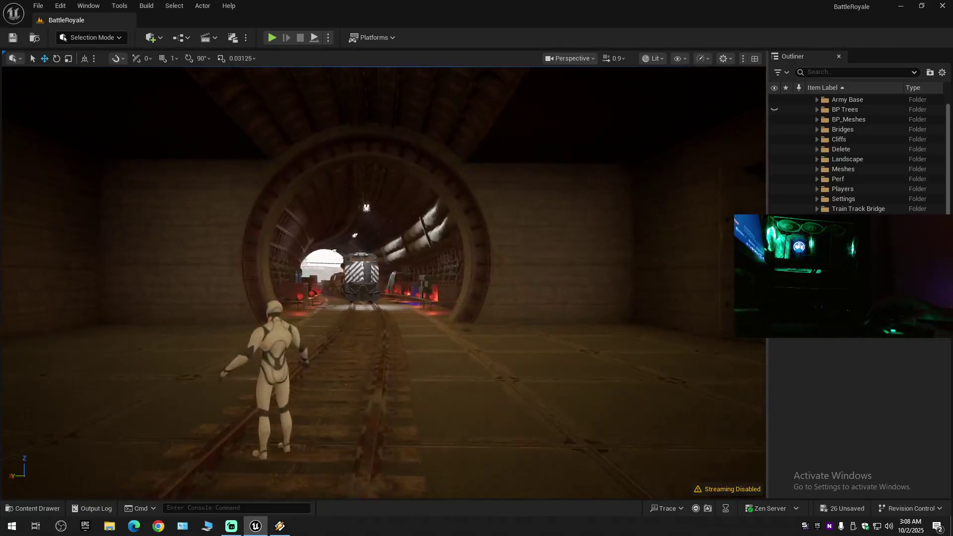
key(w)
scroll(383, 282, down, 1)
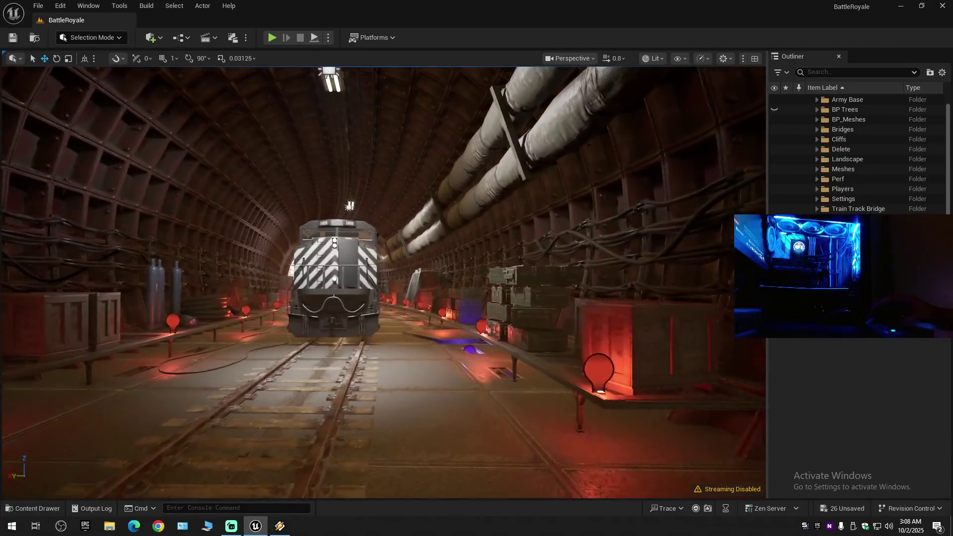
key(w)
scroll(383, 281, down, 2)
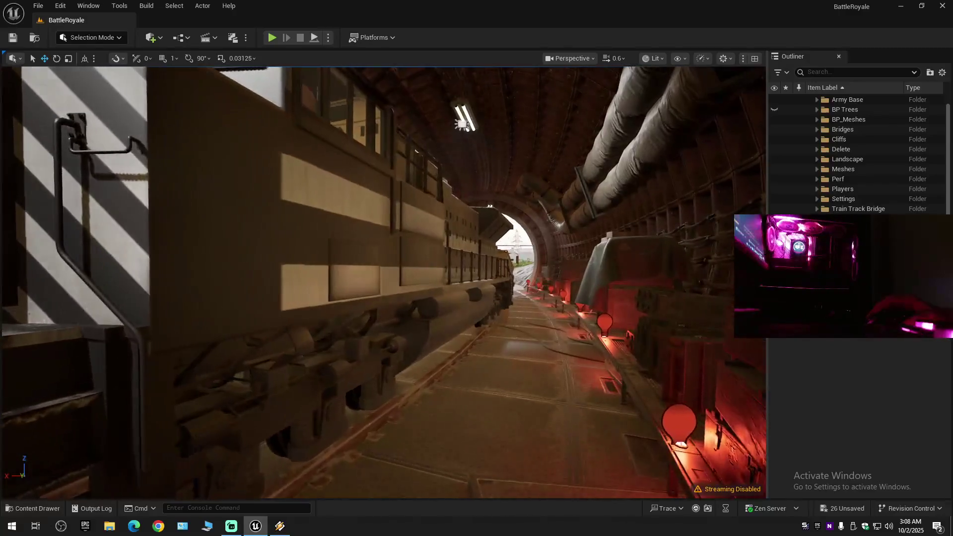
key(w)
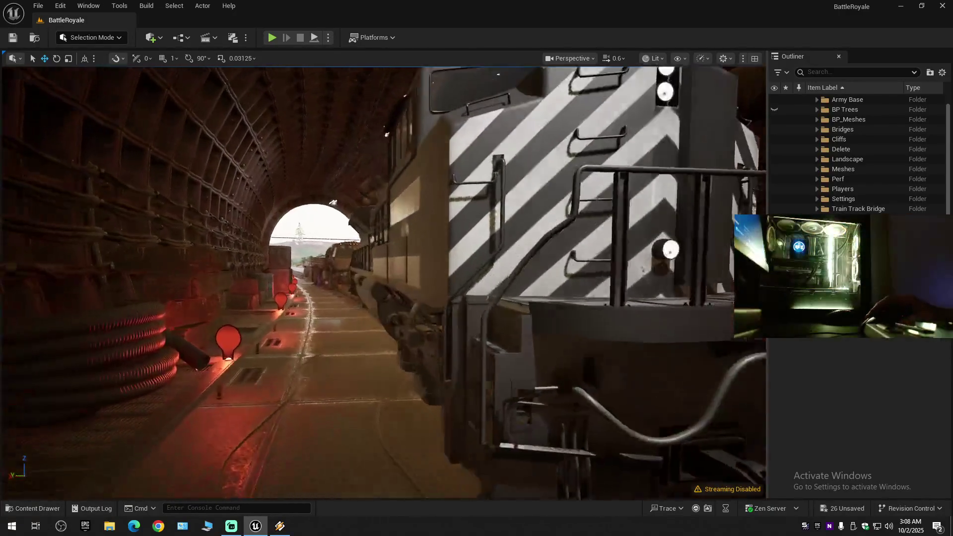
key(s)
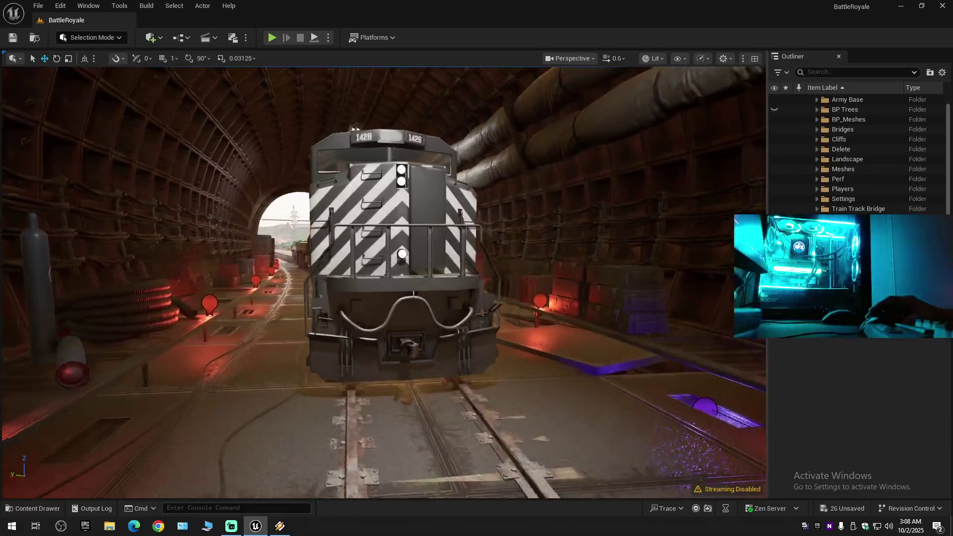
key(d)
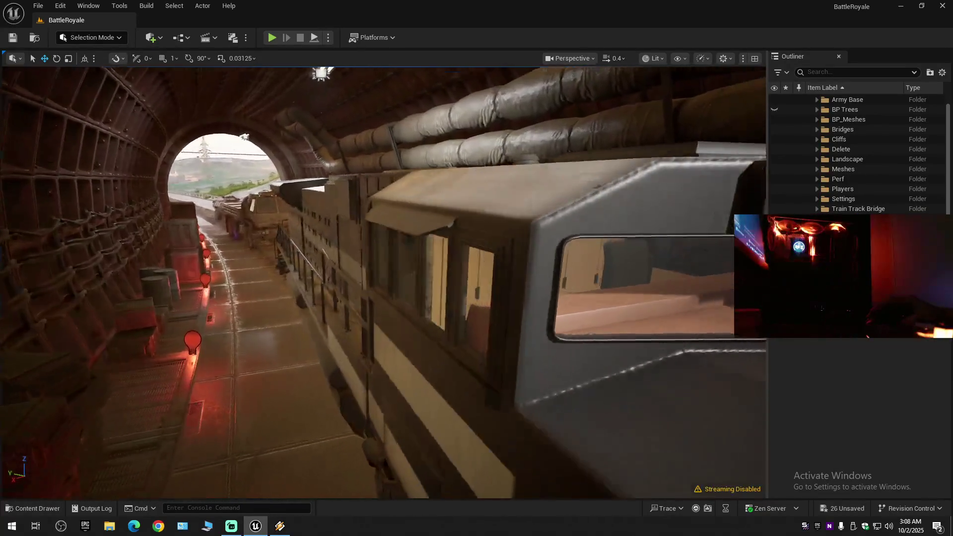
key(w)
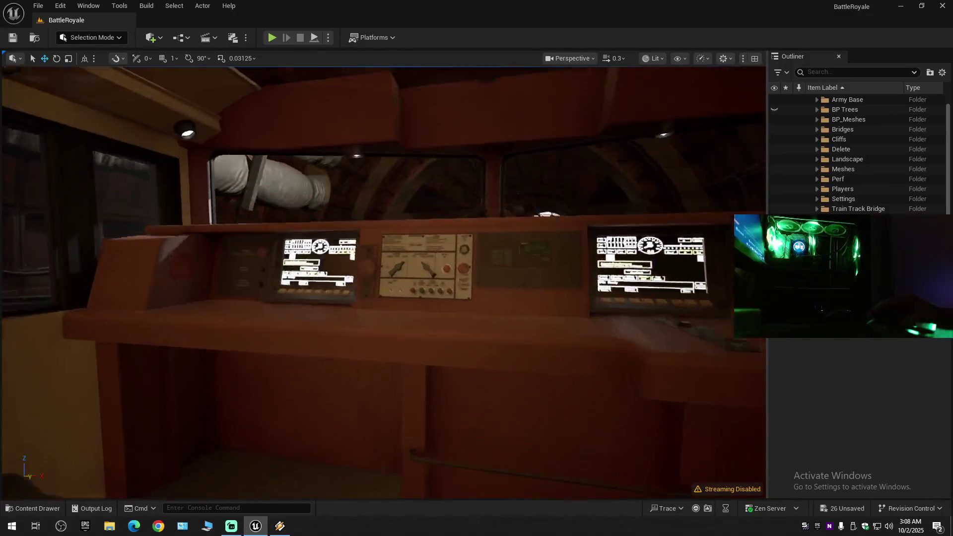
key(w)
scroll(383, 282, up, 1)
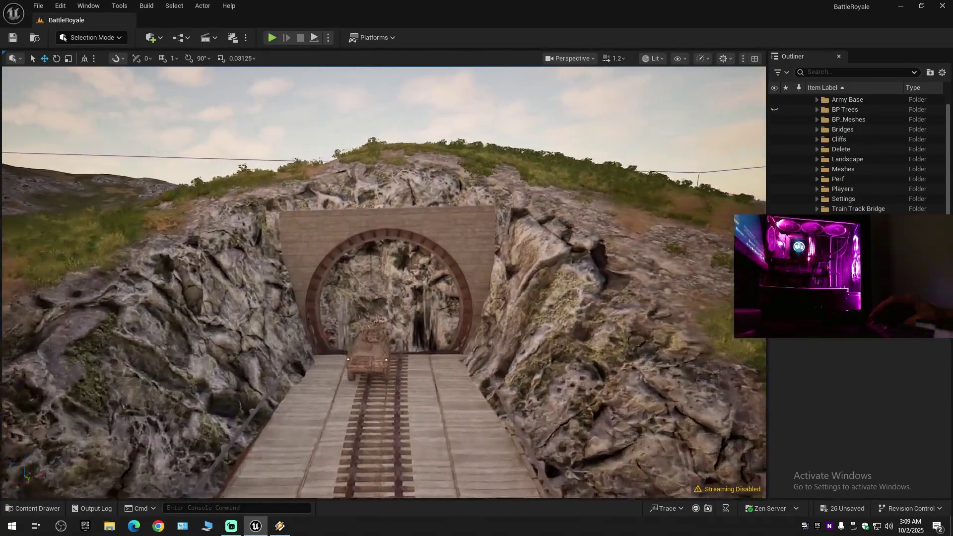
key(w)
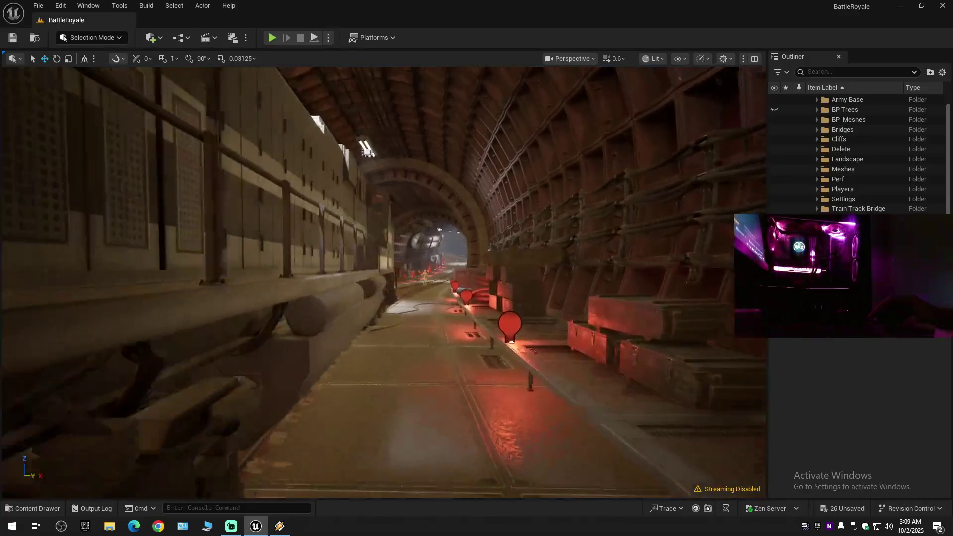
key(w)
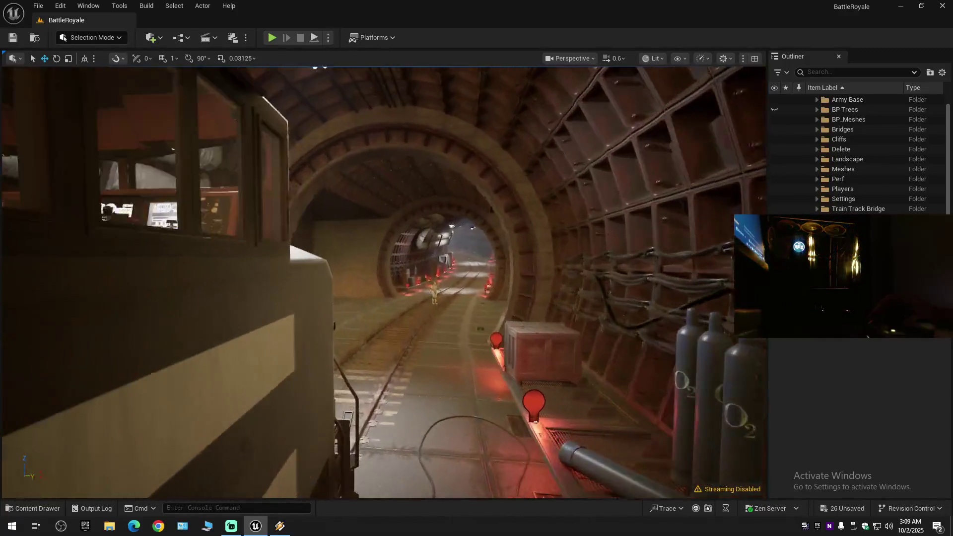
key(s)
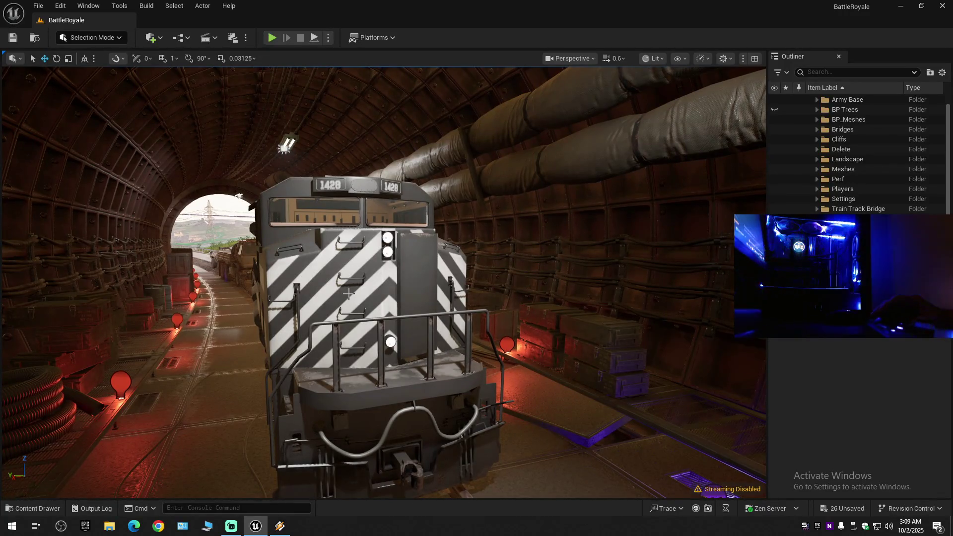
key(w)
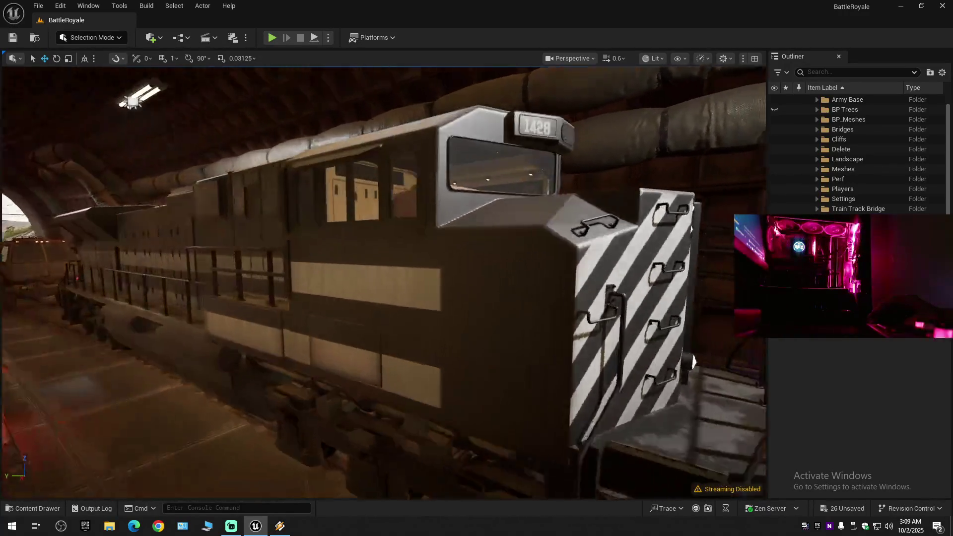
key(w)
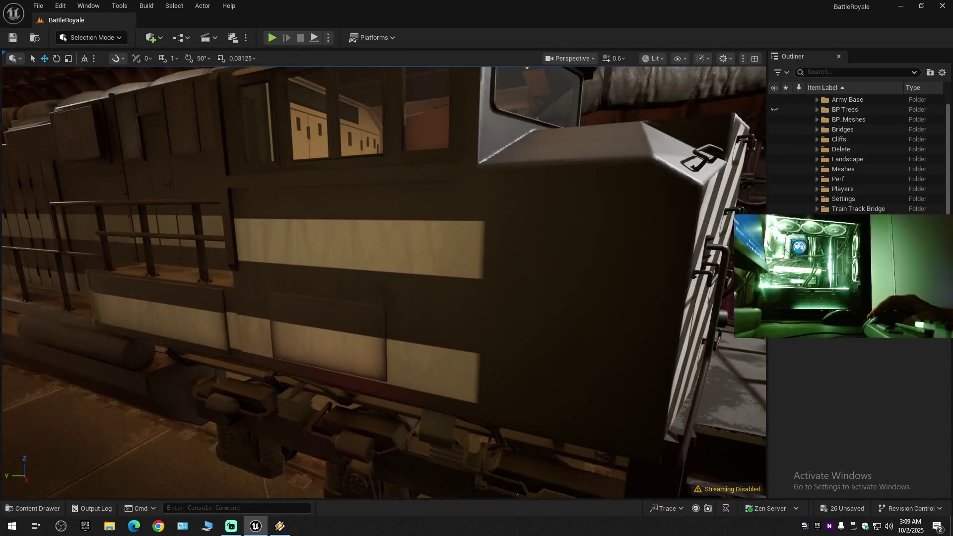
key(w)
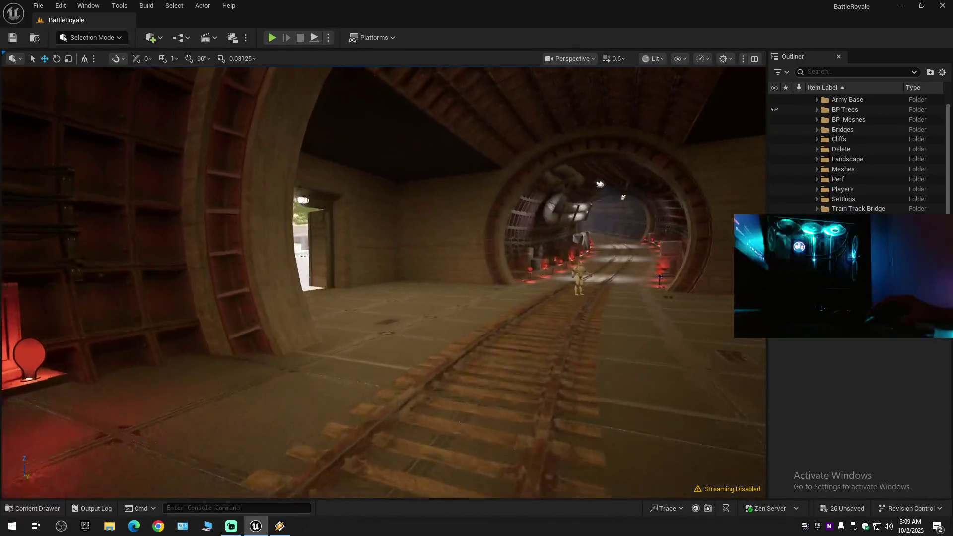
key(s)
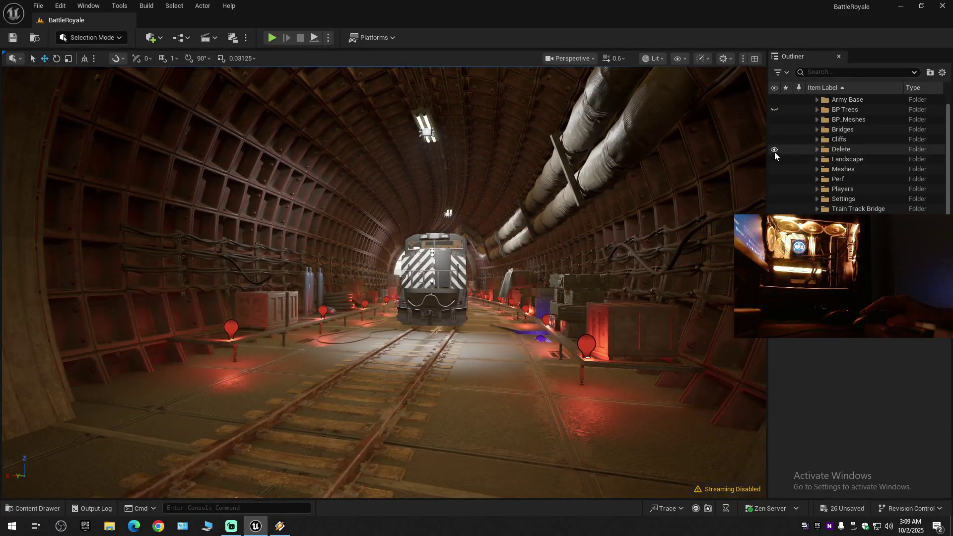
Hide the Delete folder to remove the train and fly to the tunnel portal.
click(774, 149)
key(s)
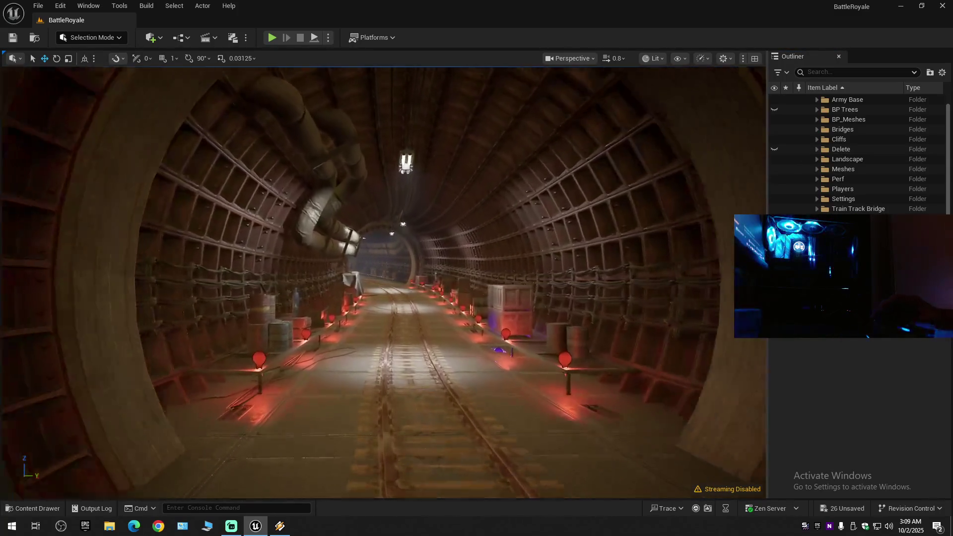
key(w)
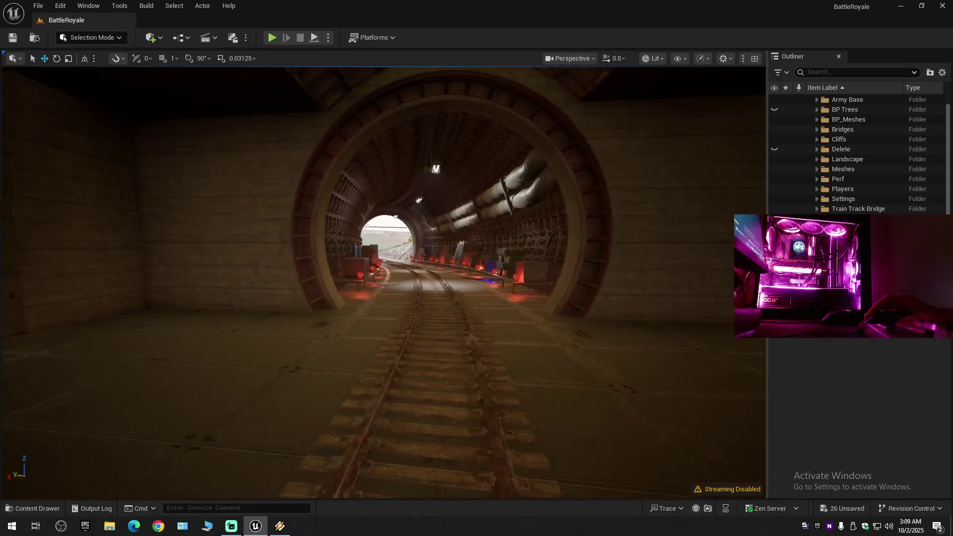
Add a new point light via Quick Add > Lights > Point Light.
click(151, 38)
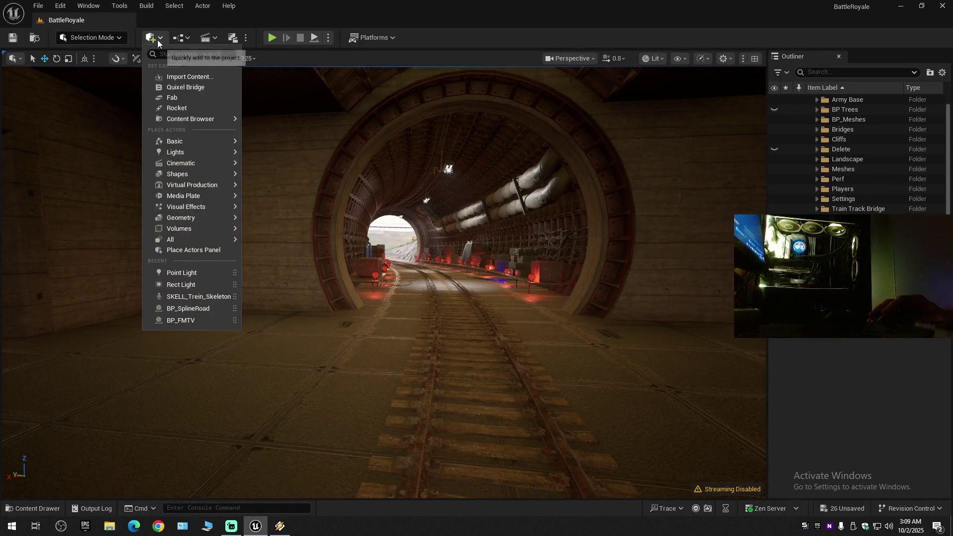
mouse_move(182, 152)
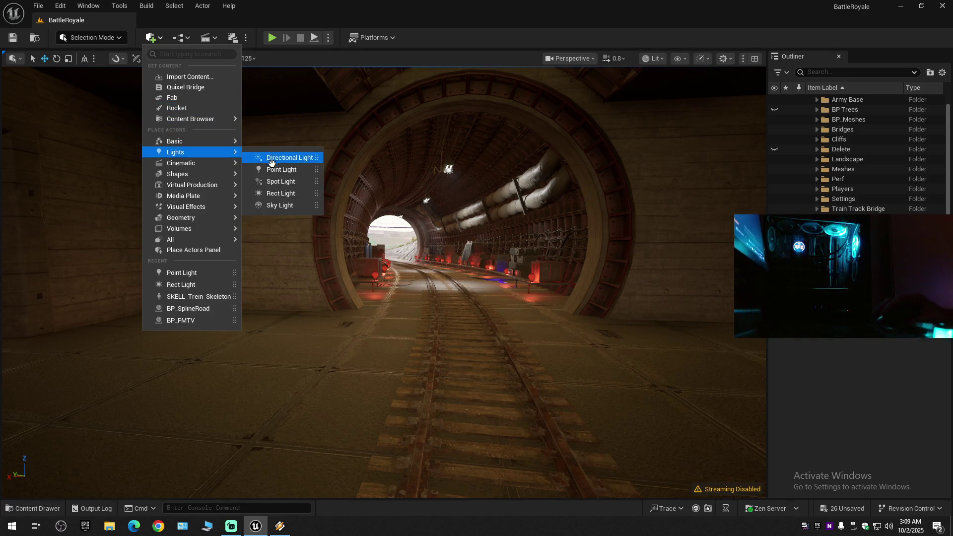
click(284, 170)
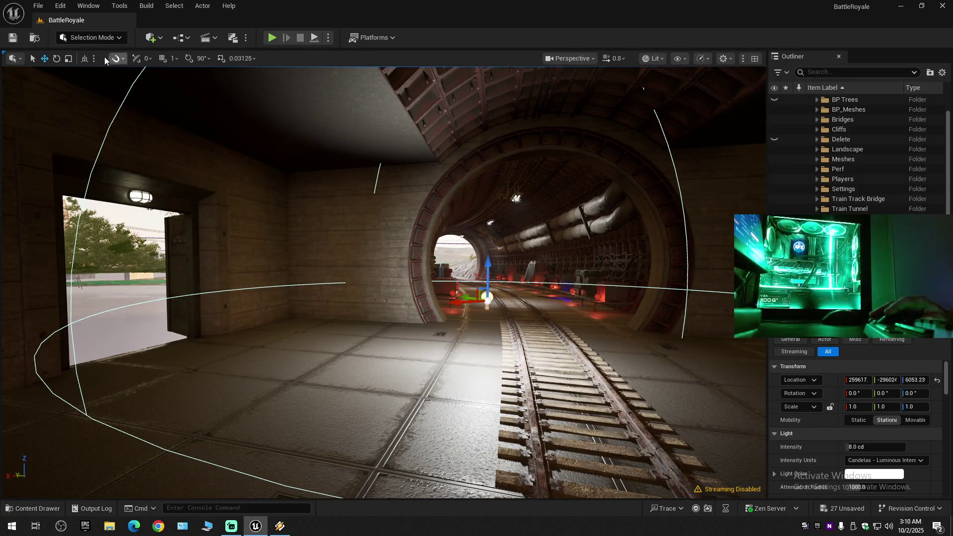
Switch the gizmo to Local space and move the point light along the wall, raising it beside the doorway frame.
mouse_move(191, 121)
mouse_down()
mouse_move(179, 99)
mouse_move(473, 263)
mouse_move(449, 283)
mouse_move(417, 280)
mouse_up()
key(e)
key(w)
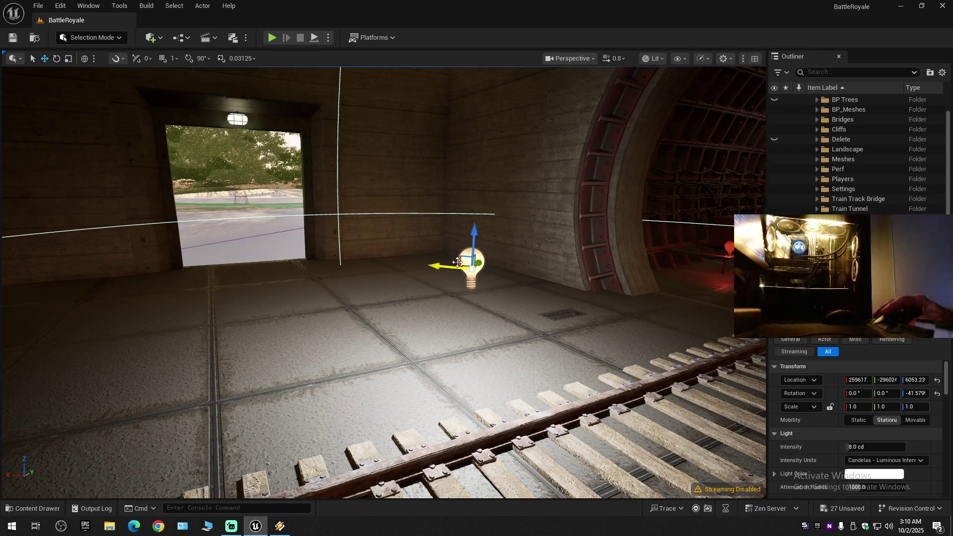
click(85, 58)
drag(454, 260, 370, 235)
drag(382, 283, 571, 283)
mouse_move(298, 286)
mouse_down()
mouse_move(189, 286)
mouse_move(335, 263)
mouse_move(334, 149)
mouse_up()
mouse_move(377, 298)
mouse_down()
mouse_move(377, 258)
mouse_move(477, 255)
mouse_up()
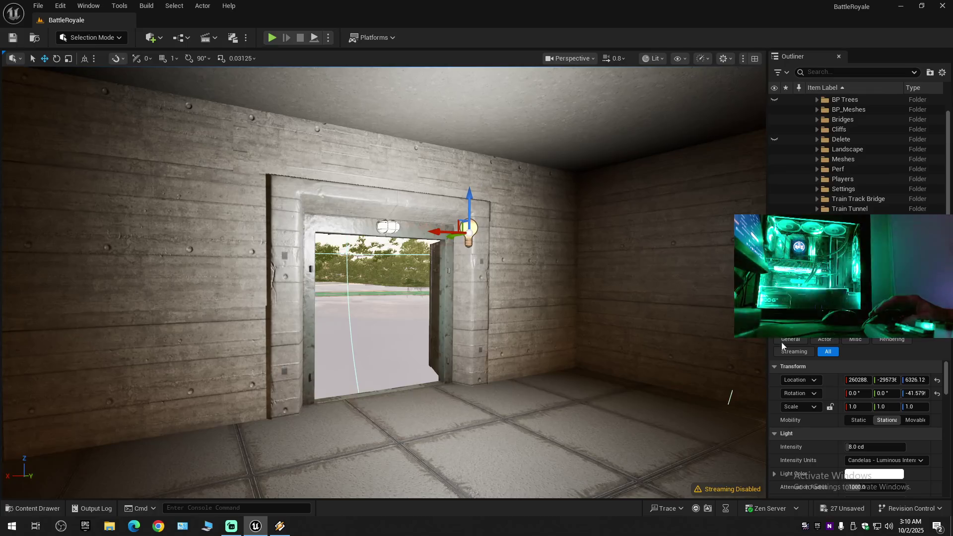
Switch the light's Intensity Units to Lumens and set Intensity to 8.
click(883, 460)
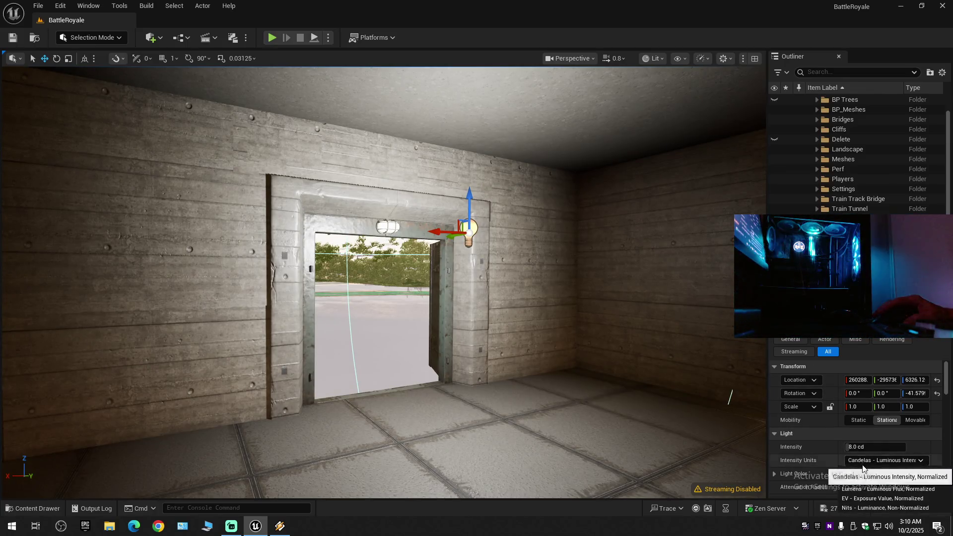
click(853, 489)
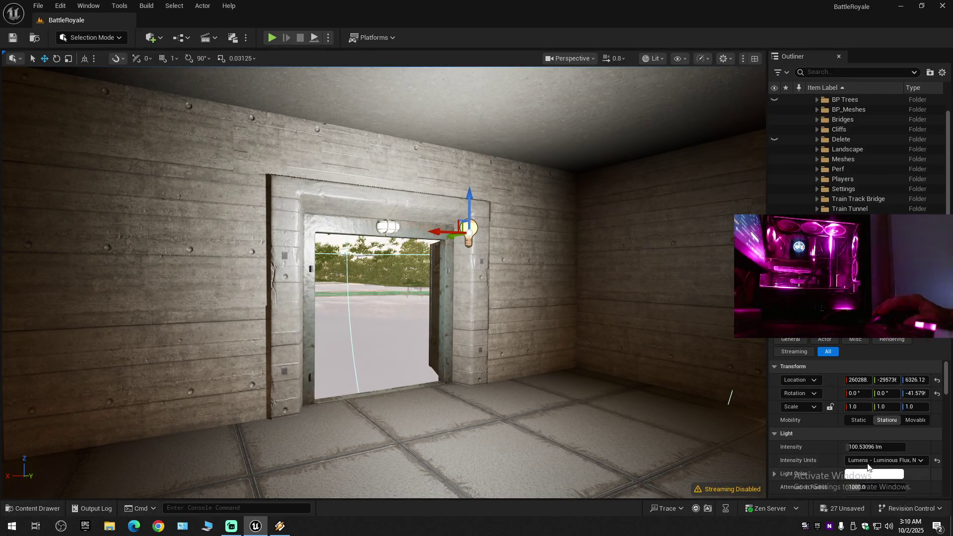
click(883, 448)
text(7)
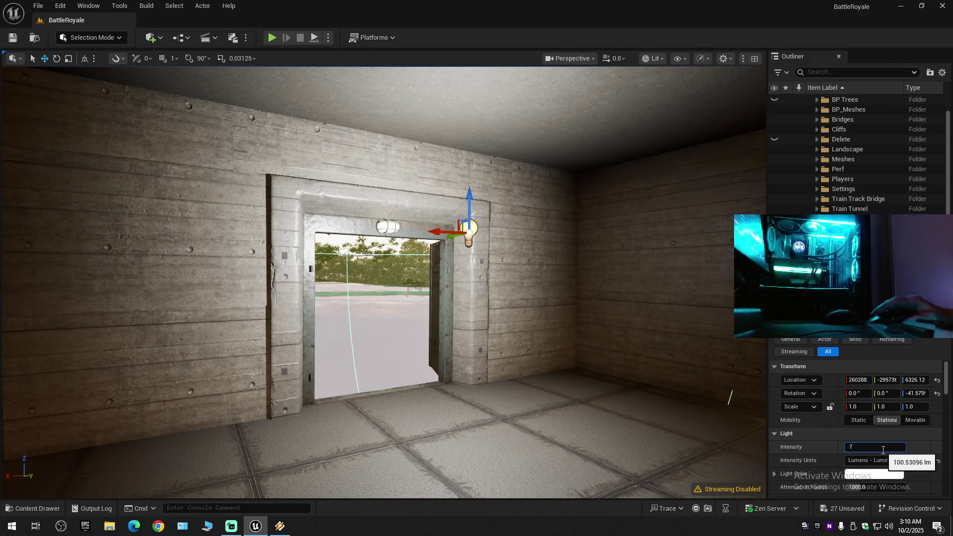
key(Return)
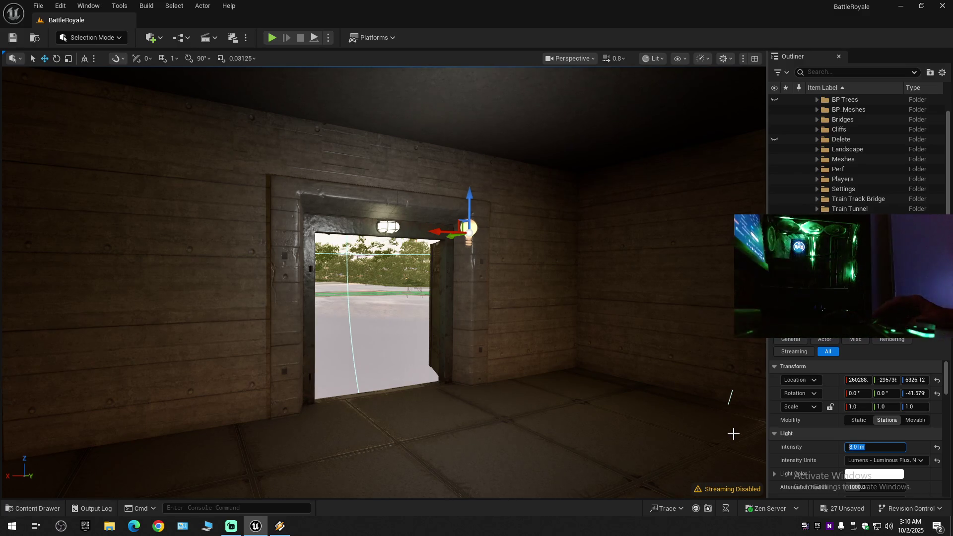
Fly into the tunnel and frame the dimmed doorway light to check it.
scroll(729, 397, up, 3)
key(w)
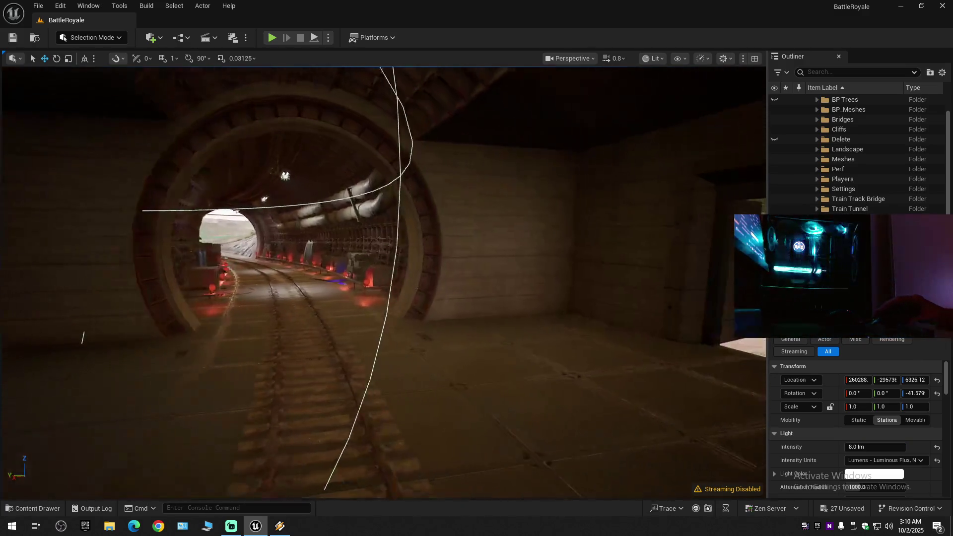
scroll(383, 283, down, 1)
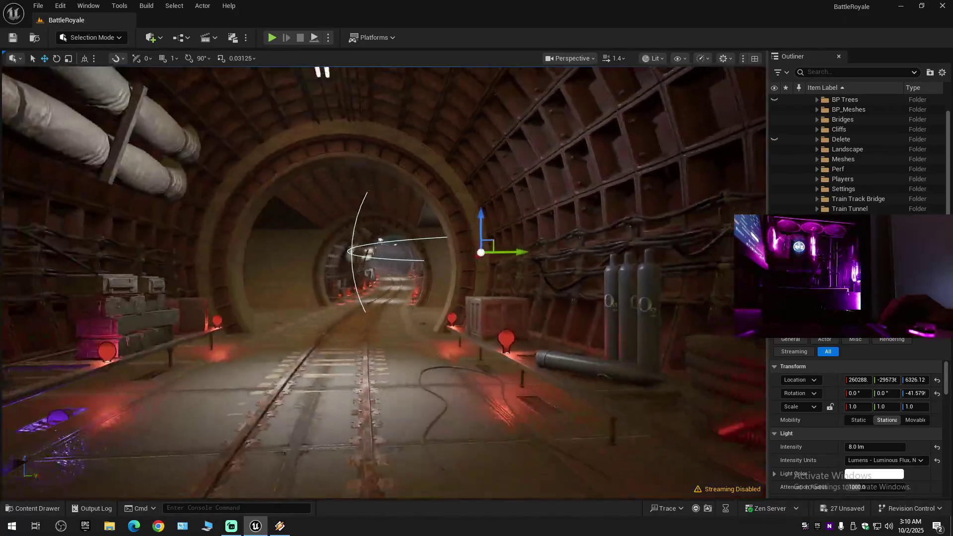
scroll(383, 283, down, 1)
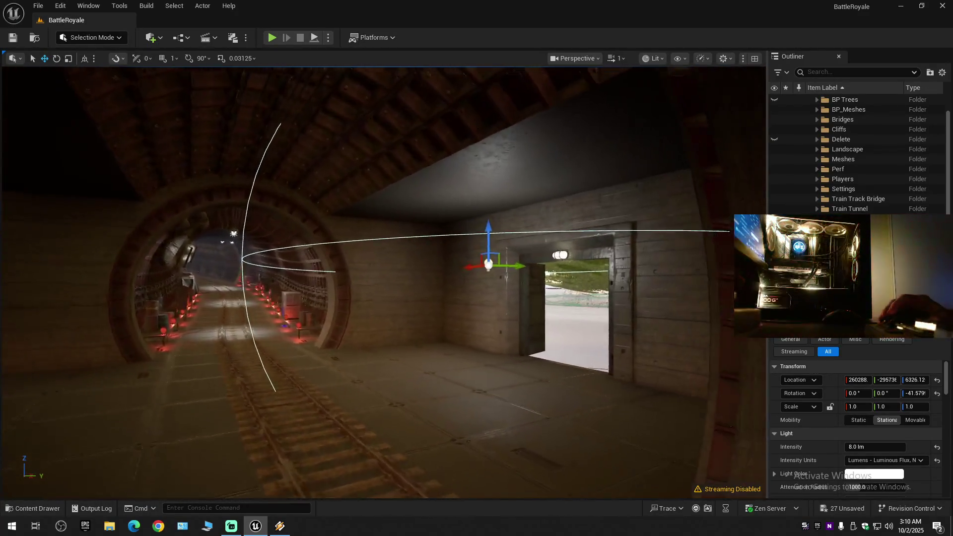
scroll(471, 358, up, 1)
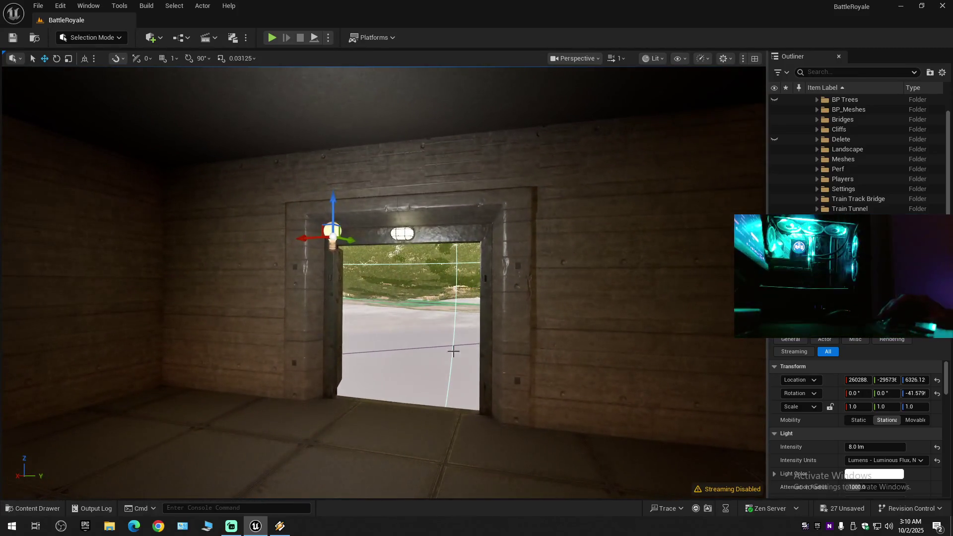
scroll(429, 313, up, 2)
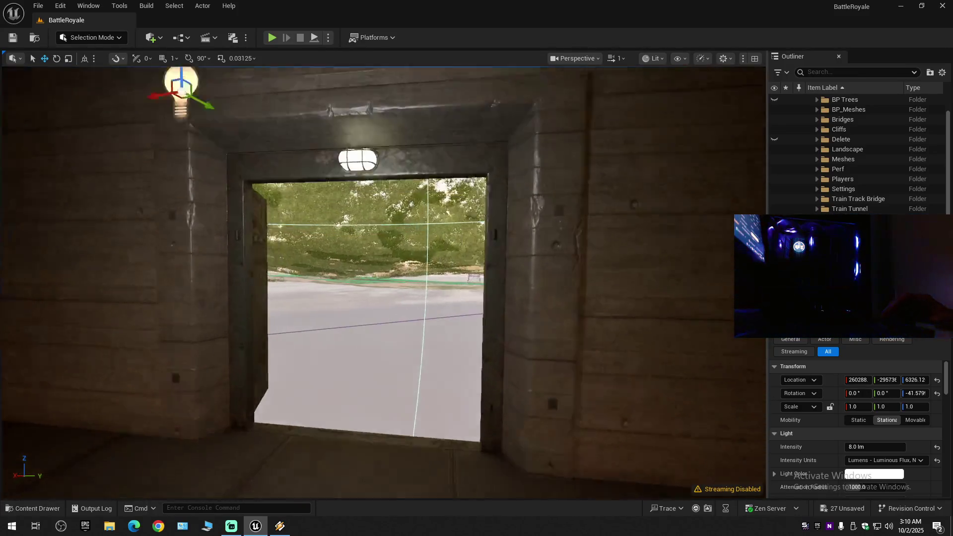
key(f)
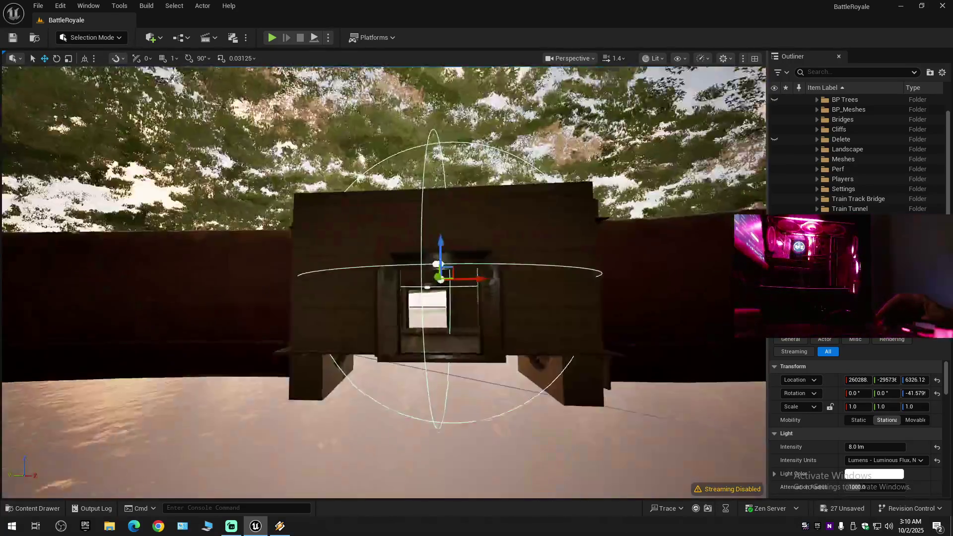
scroll(384, 283, up, 3)
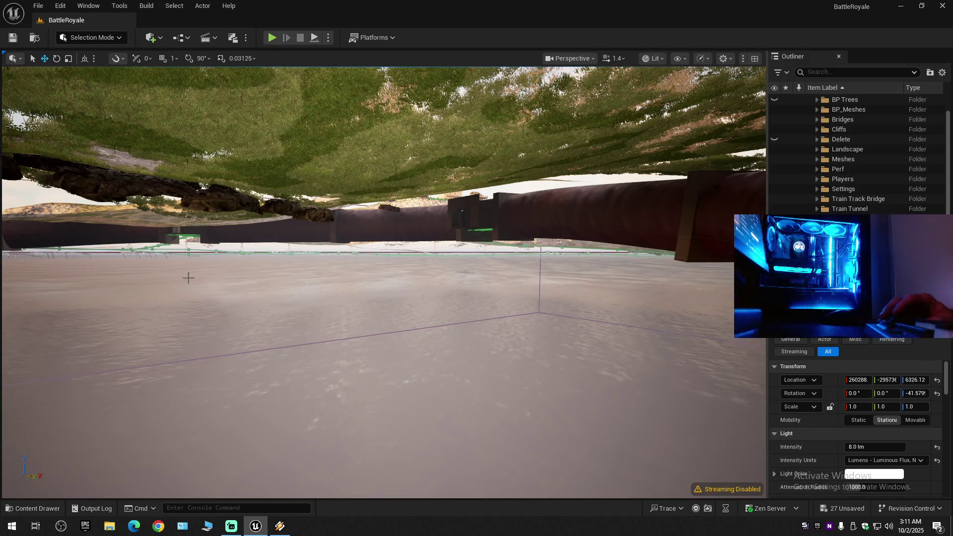
Fly the camera along the tracks into the doorway room, facing the 8 lm point light.
drag(183, 245, 183, 245)
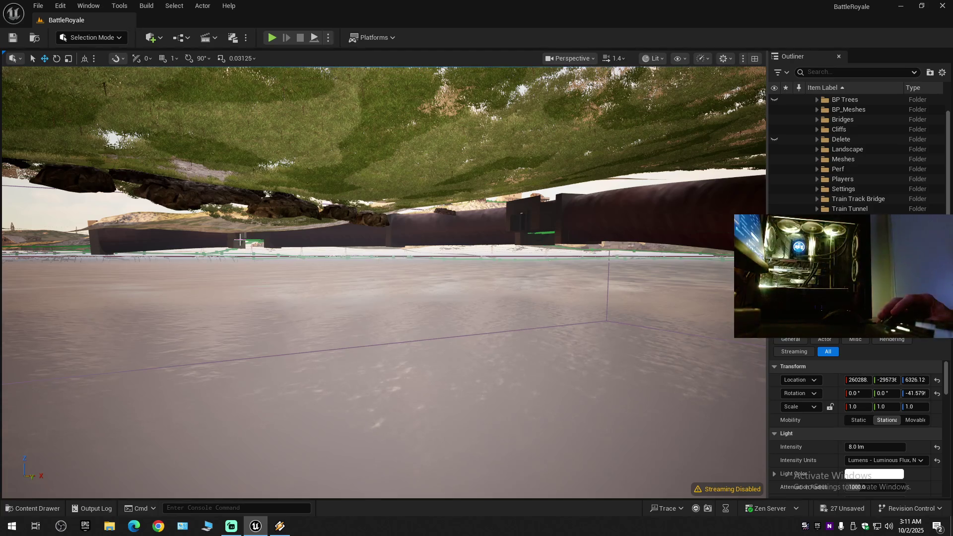
key(f)
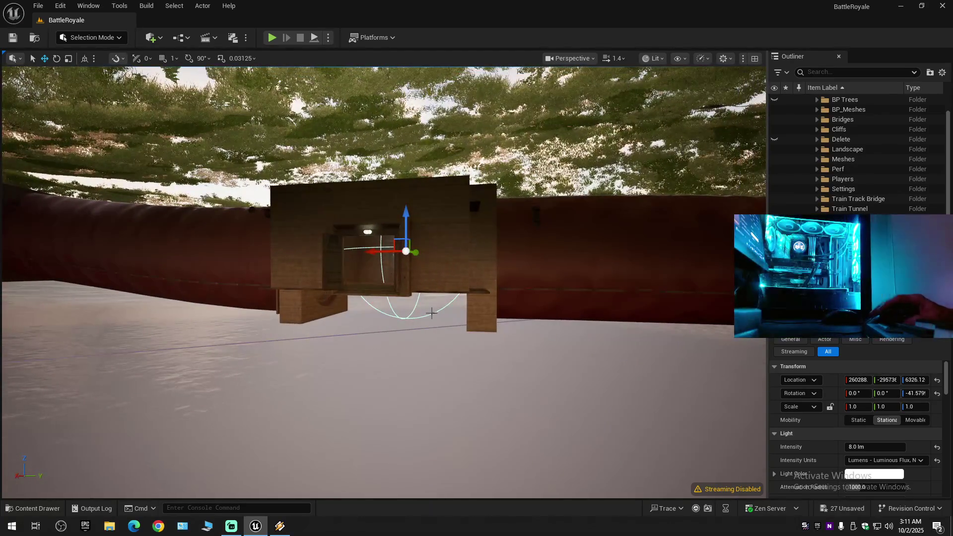
key(w)
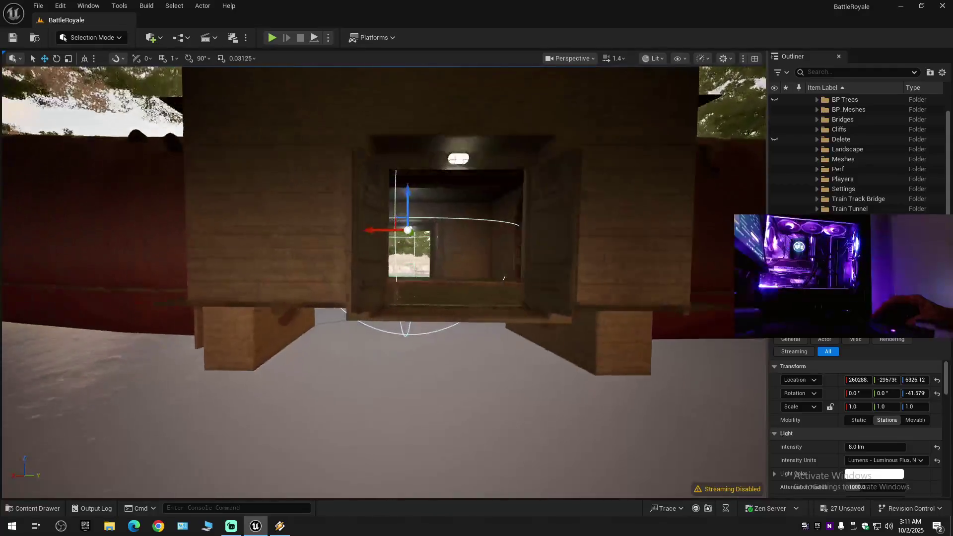
scroll(383, 282, down, 1)
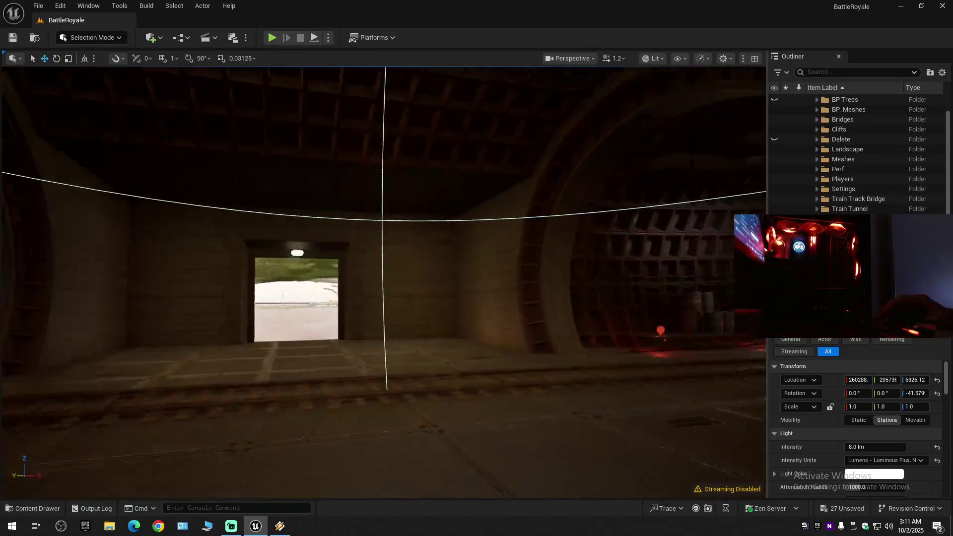
key(w)
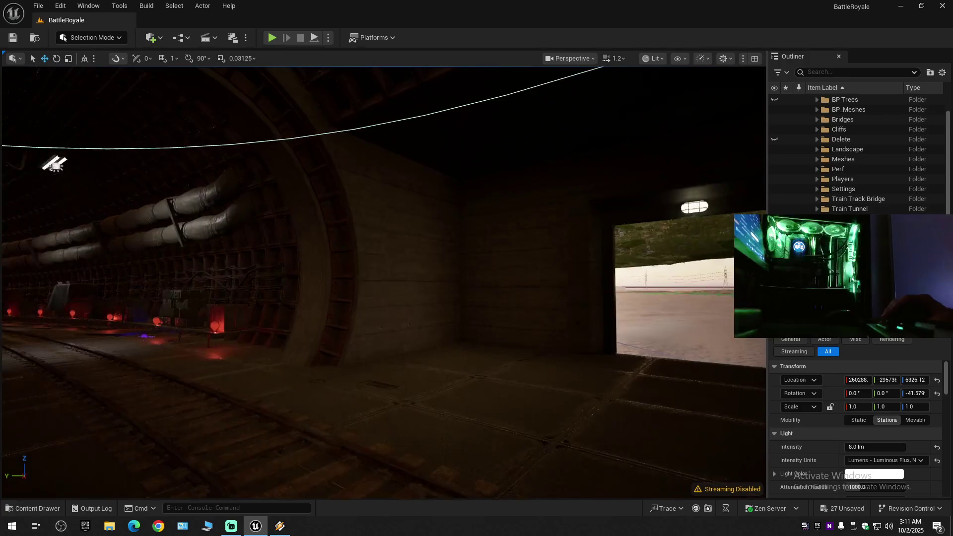
key(w)
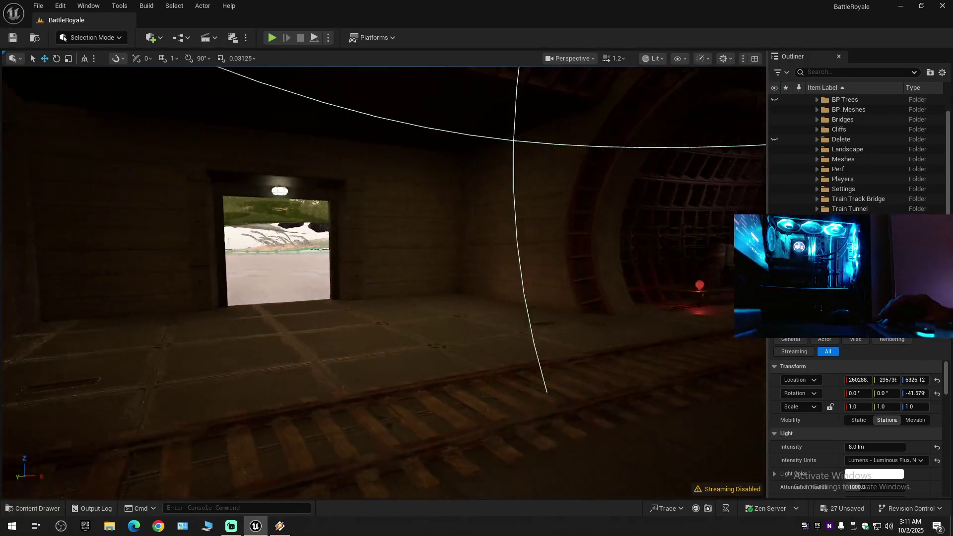
key(w)
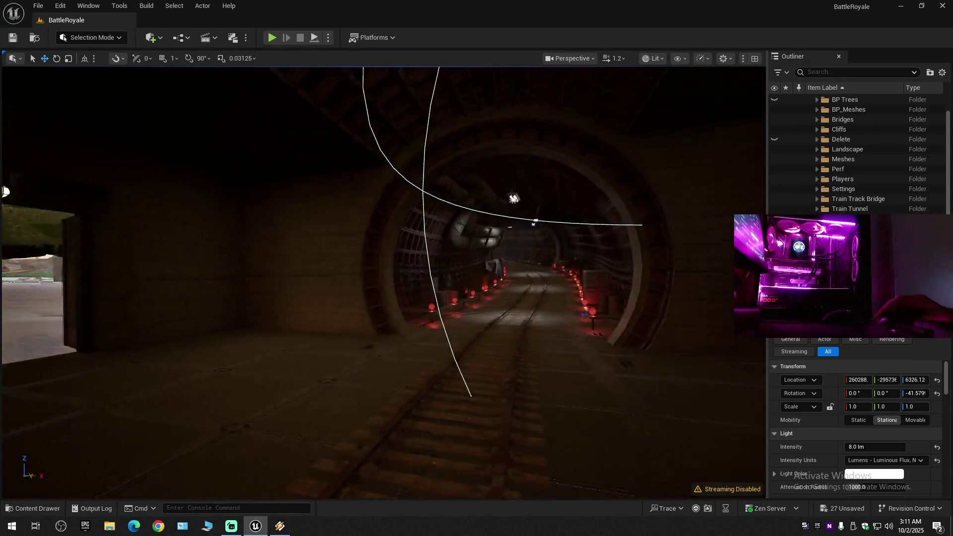
key(w)
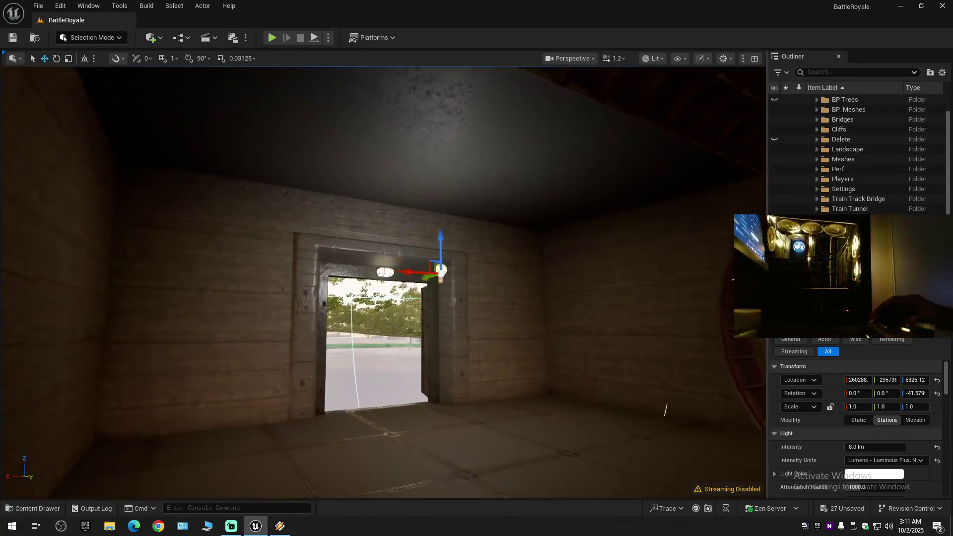
key(w)
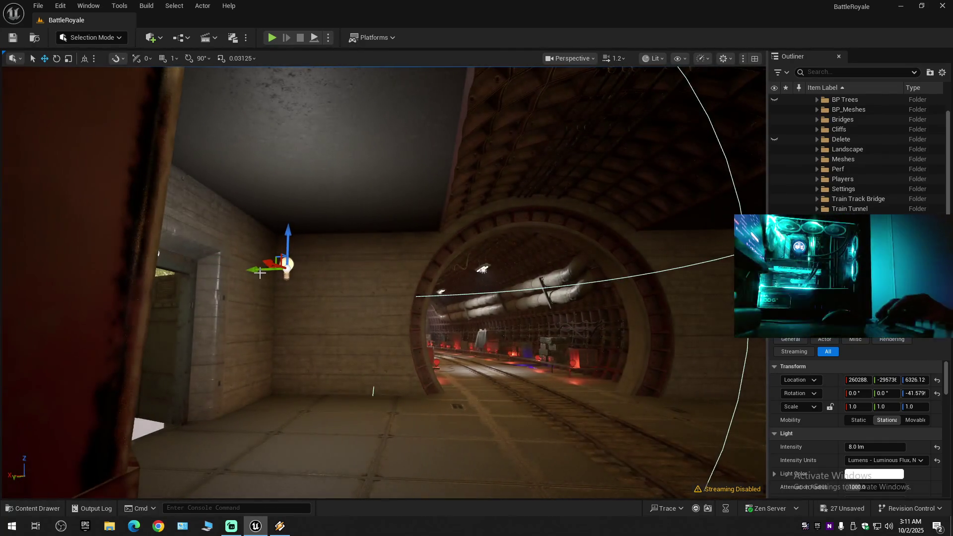
key(w)
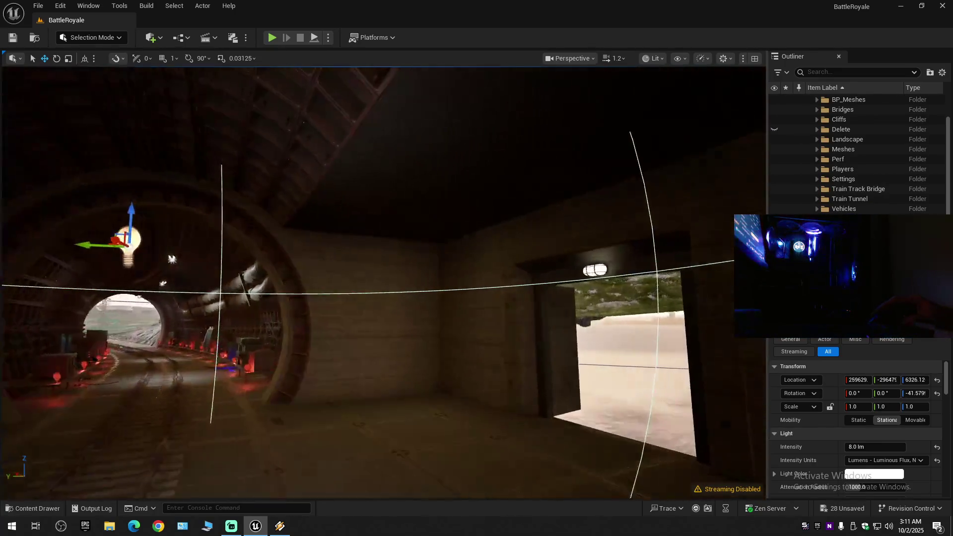
Fly into the doorway chamber and move the point light along Y above the doorway.
key(w)
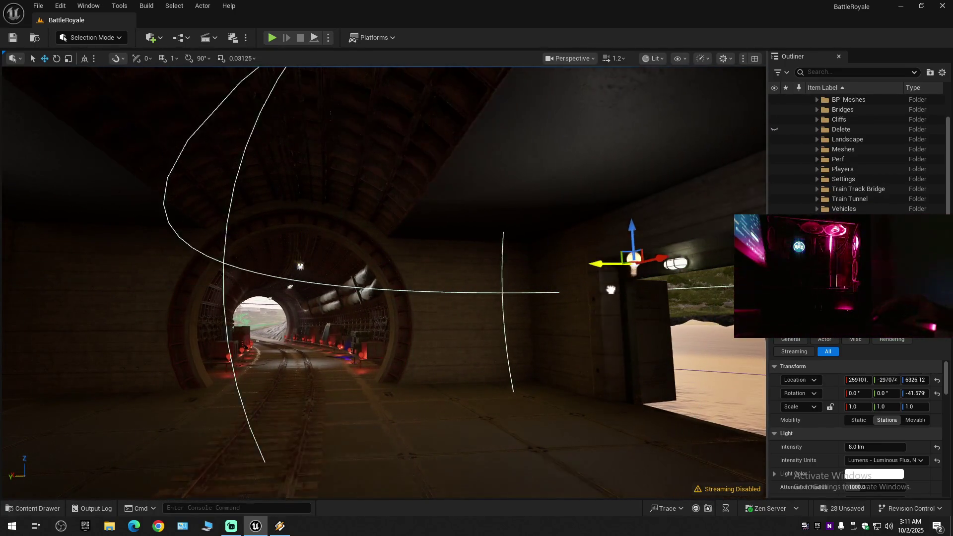
key(w)
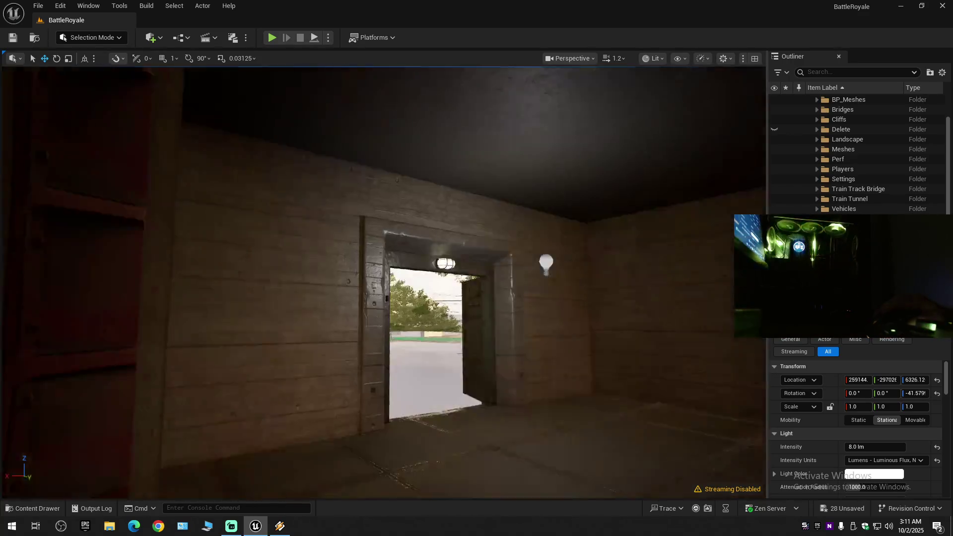
key(w)
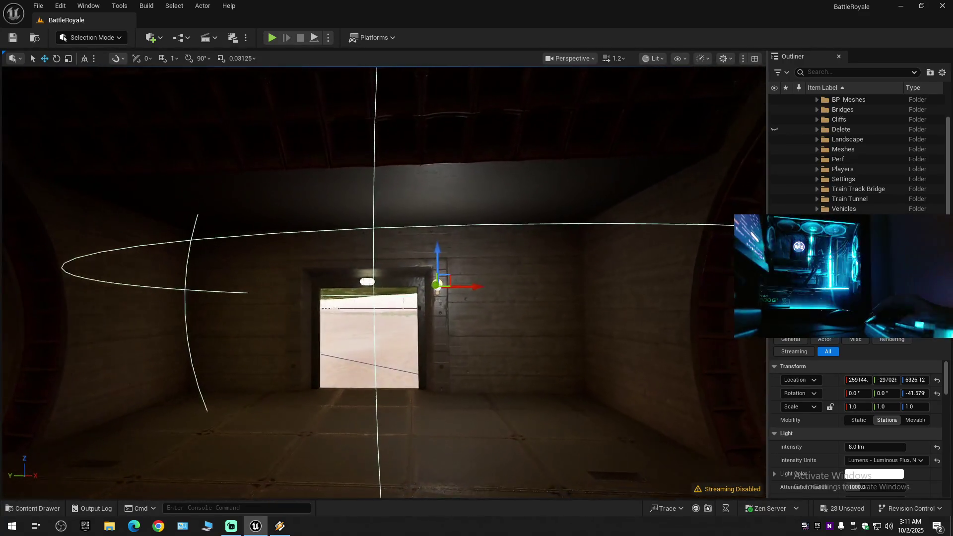
drag(504, 270, 397, 273)
Duplicate the point light as PointLight46 on the opposite wall and raise it on Z.
drag(476, 295, 278, 300)
mouse_move(559, 302)
mouse_down()
mouse_move(551, 352)
mouse_move(559, 302)
mouse_up()
alt+drag(620, 268, 366, 268)
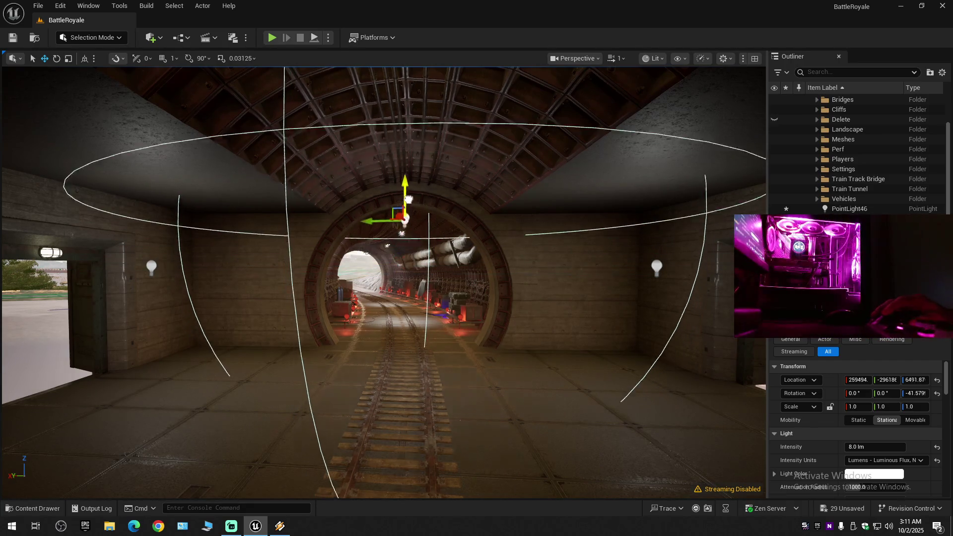
drag(408, 203, 411, 163)
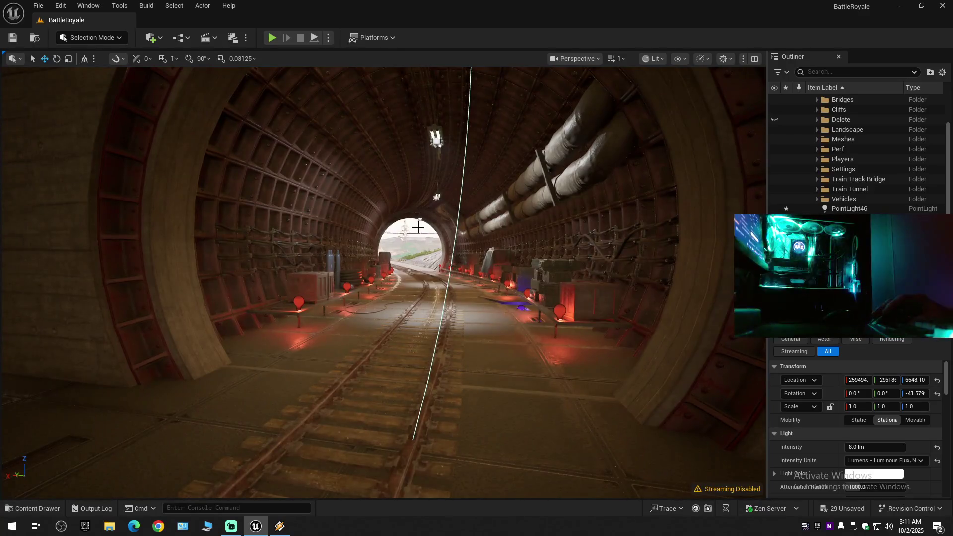
Select the white rect light at the tunnel's end, then fly down the tunnel and select the chamber ceiling light.
click(427, 231)
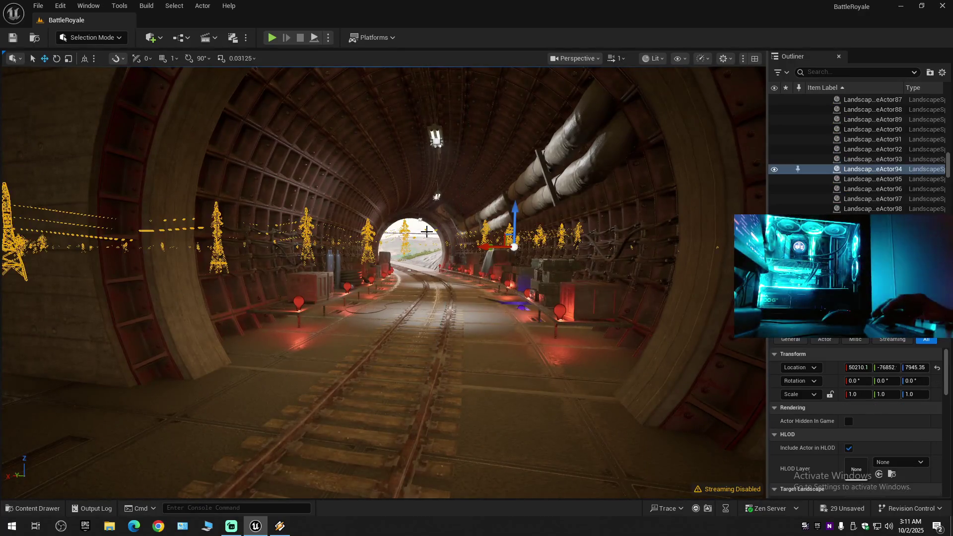
click(416, 224)
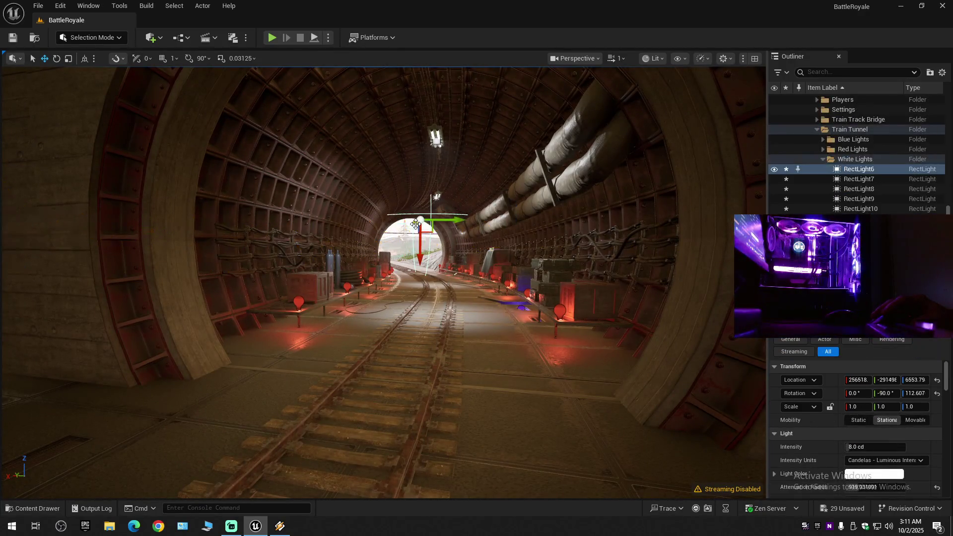
click(399, 227)
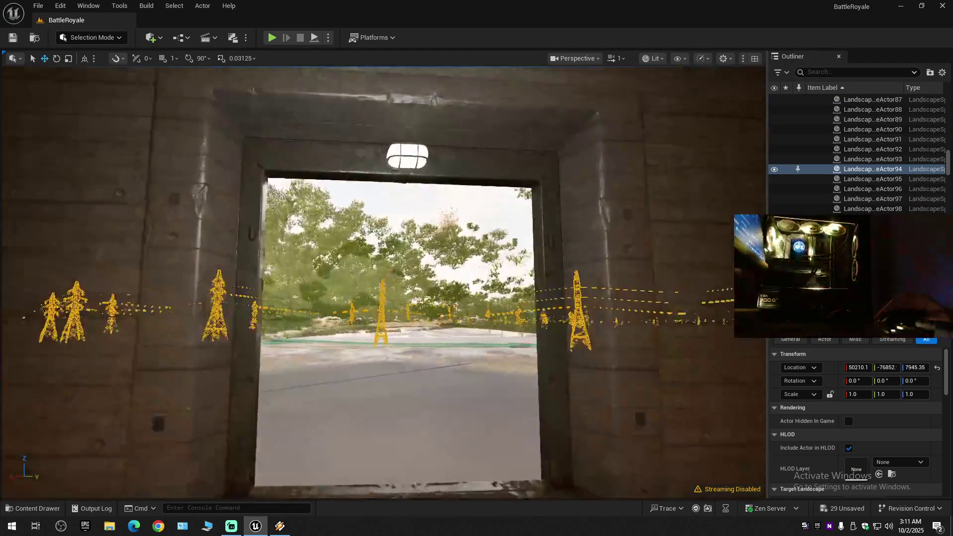
drag(399, 227, 149, 228)
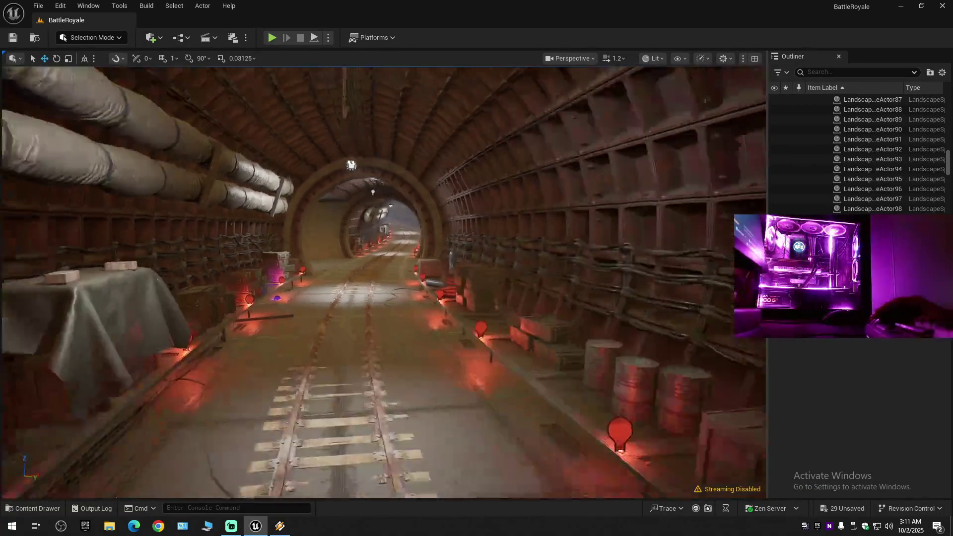
scroll(383, 282, down, 2)
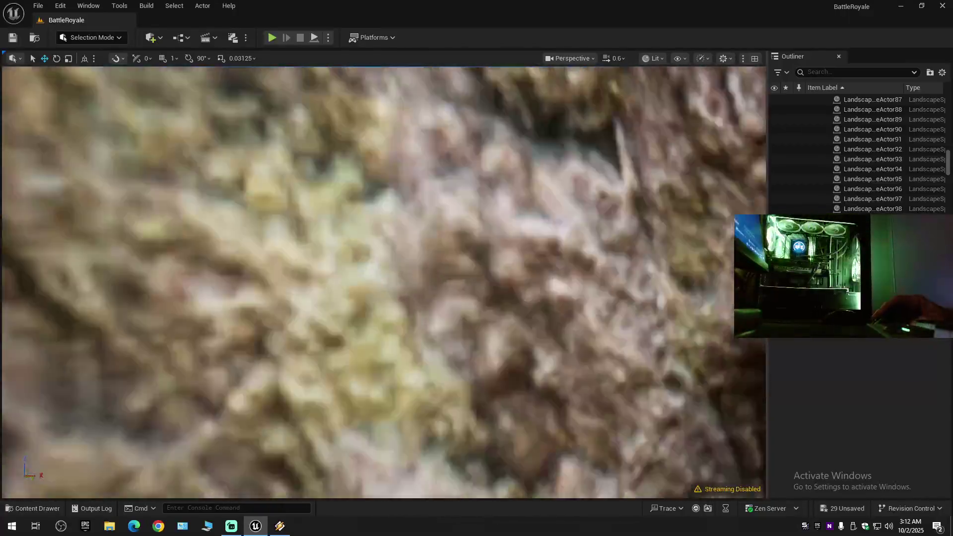
drag(383, 282, 342, 278)
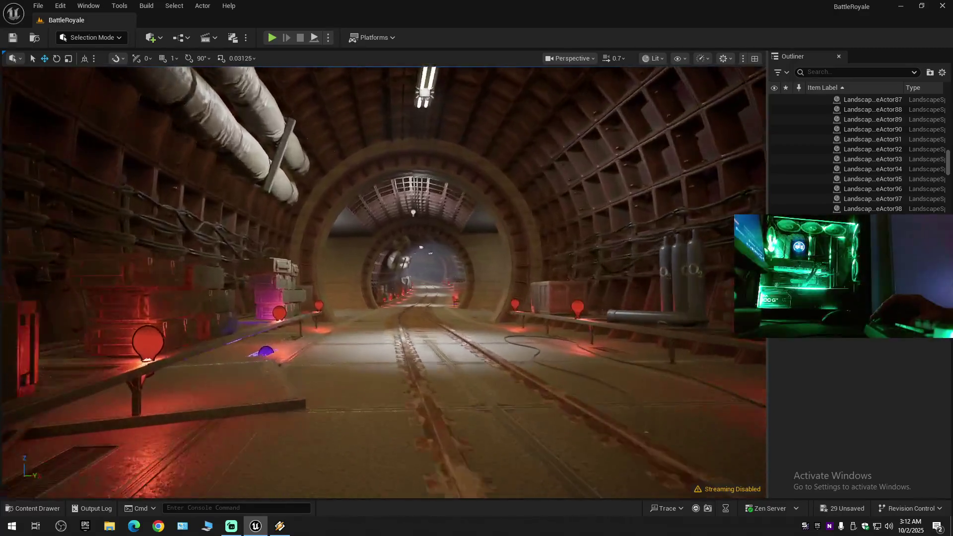
drag(343, 278, 337, 258)
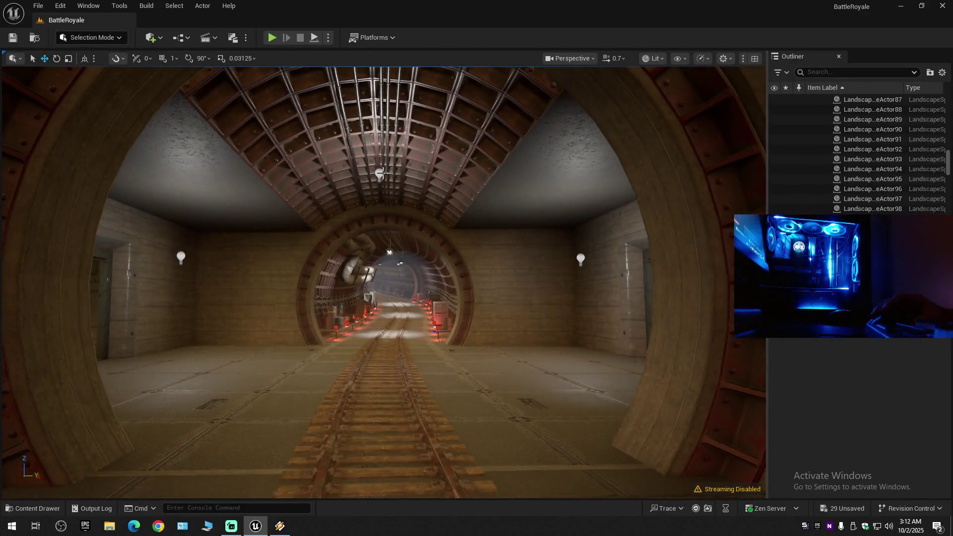
click(381, 174)
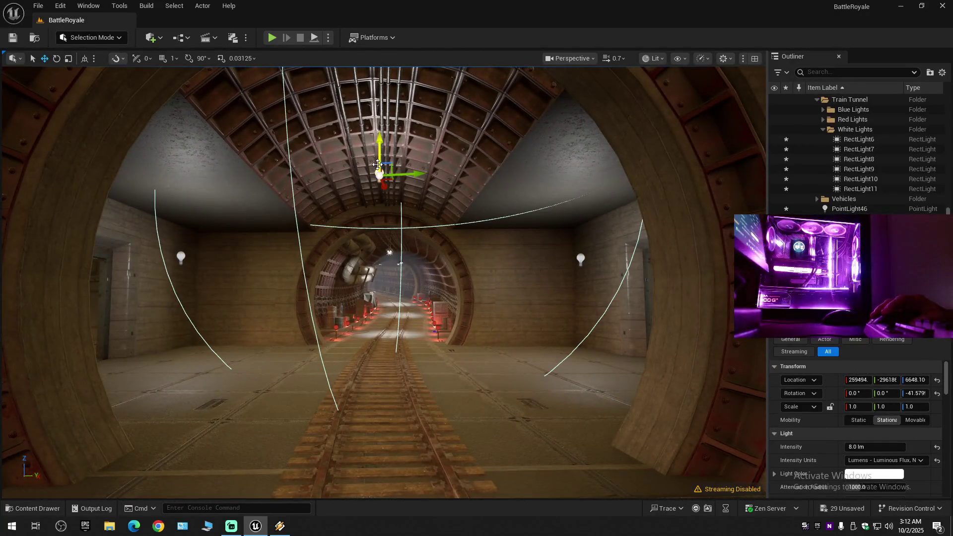
Lower the chamber's ceiling point light slightly on Z and check PointLight46 by the side doorway.
mouse_move(372, 240)
mouse_down()
mouse_move(372, 313)
mouse_move(369, 147)
mouse_up()
drag(368, 194, 368, 208)
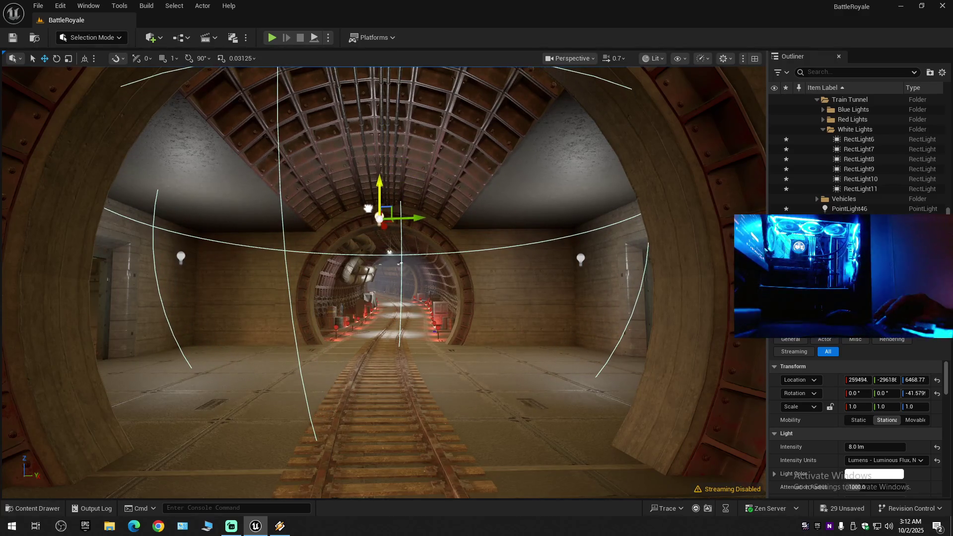
mouse_move(351, 251)
mouse_down()
mouse_move(357, 238)
mouse_move(393, 238)
mouse_move(446, 261)
mouse_move(528, 253)
mouse_up()
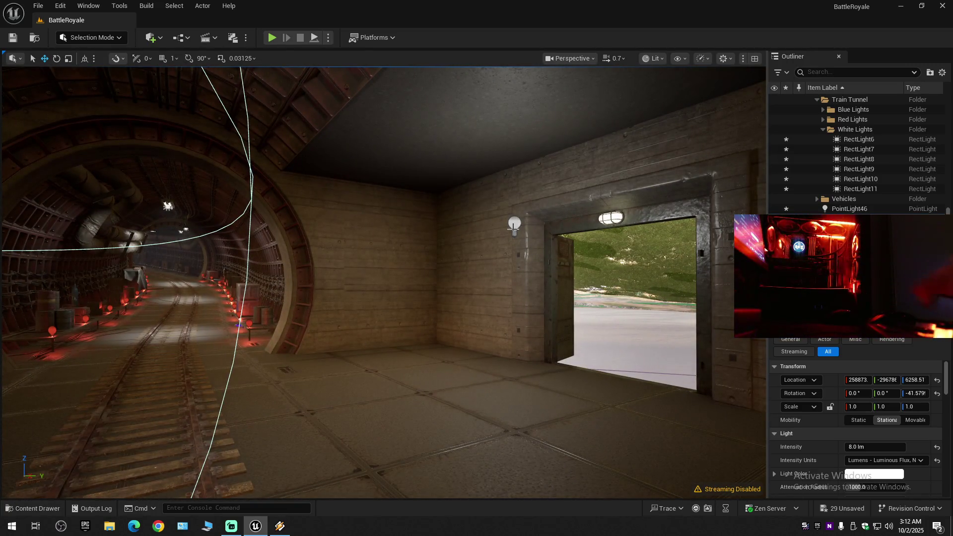
click(514, 225)
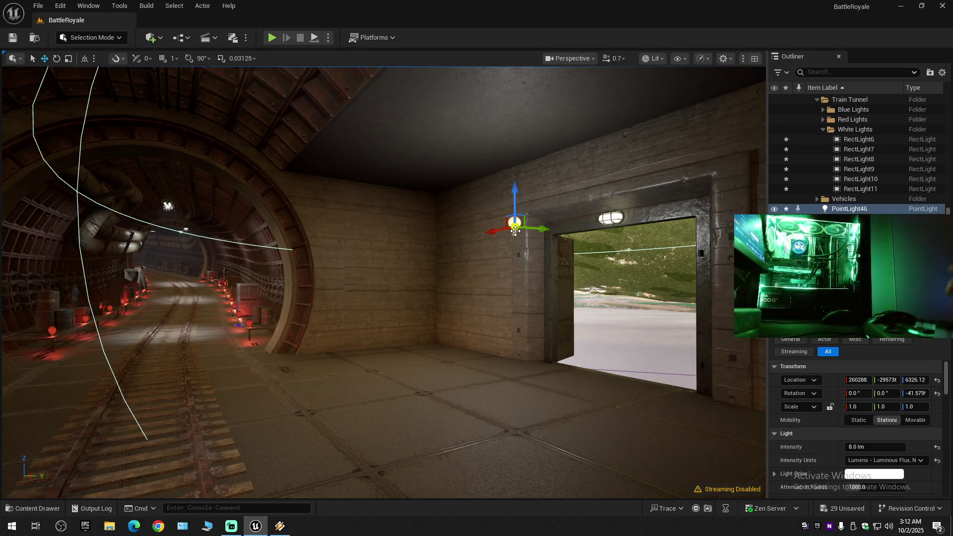
click(519, 255)
mouse_move(519, 255)
mouse_down()
mouse_move(487, 255)
mouse_move(436, 278)
mouse_move(412, 239)
mouse_move(368, 233)
mouse_move(368, 204)
mouse_move(407, 223)
mouse_up()
Duplicate the doorway bulb as PointLight47 and move it toward the doorway.
click(368, 241)
drag(447, 277, 448, 264)
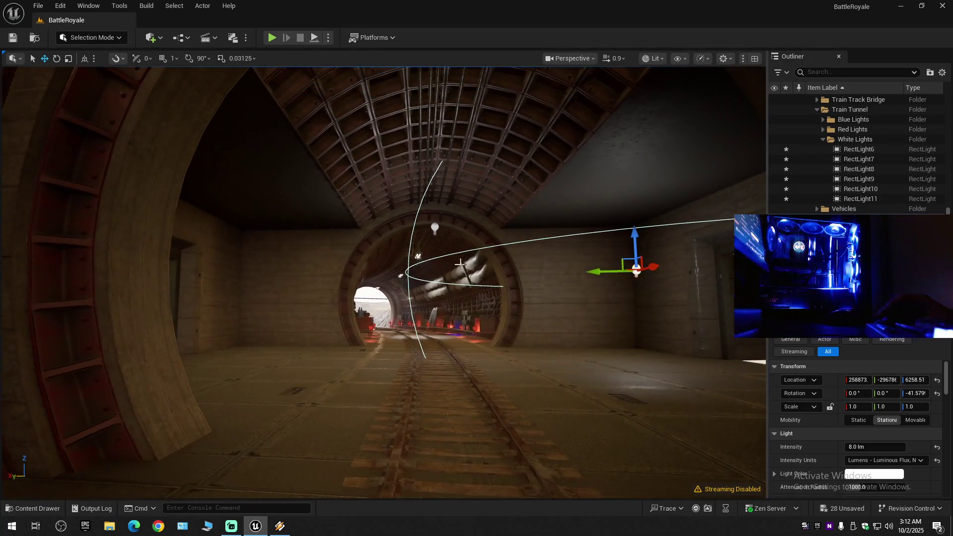
drag(593, 271, 218, 279)
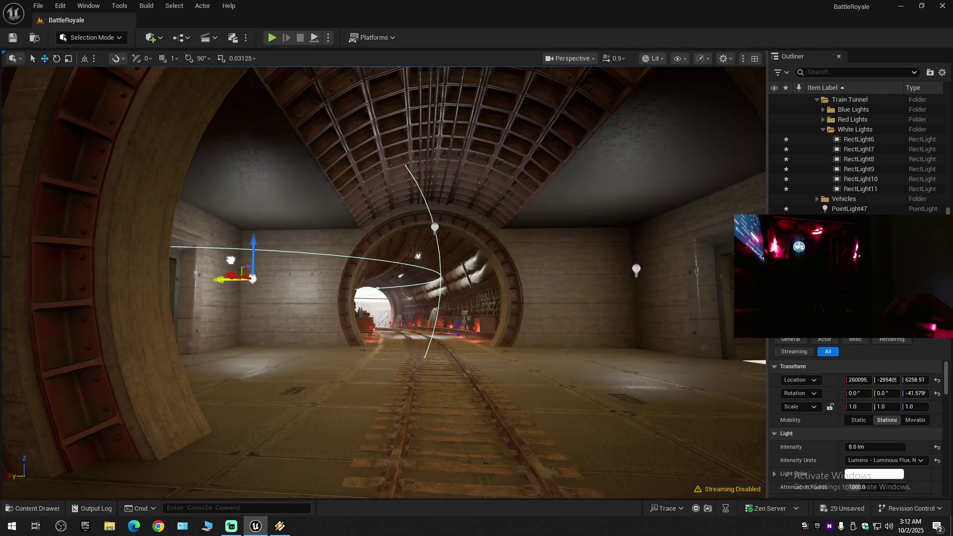
drag(343, 270, 288, 238)
mouse_move(462, 269)
mouse_down()
mouse_move(395, 272)
mouse_move(367, 347)
mouse_move(367, 249)
mouse_move(367, 267)
mouse_move(400, 243)
mouse_move(387, 198)
mouse_move(377, 208)
mouse_move(387, 199)
mouse_move(437, 198)
mouse_move(417, 199)
mouse_up()
click(365, 258)
Nudge PointLight47 slightly right beside the doorway and look back down the tunnel.
scroll(417, 199, down, 1)
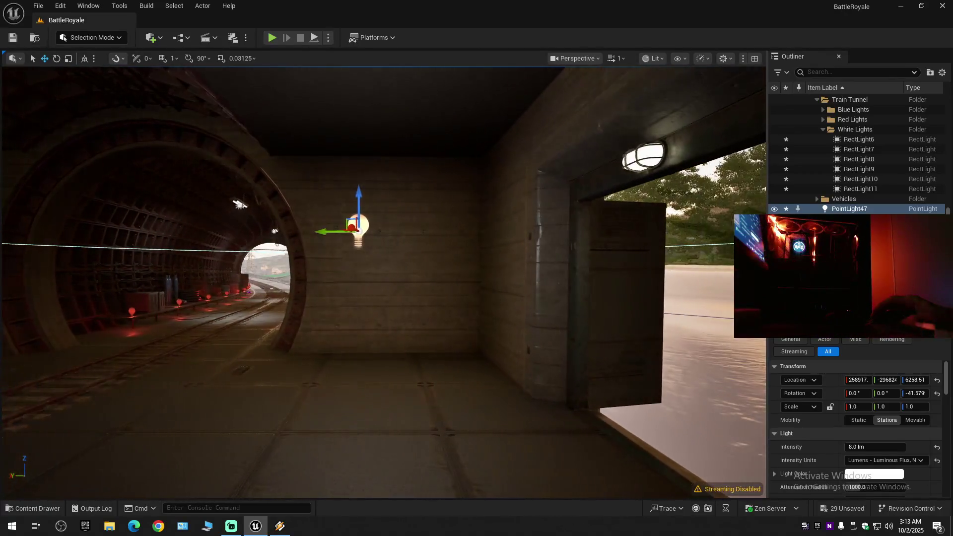
drag(316, 234, 338, 230)
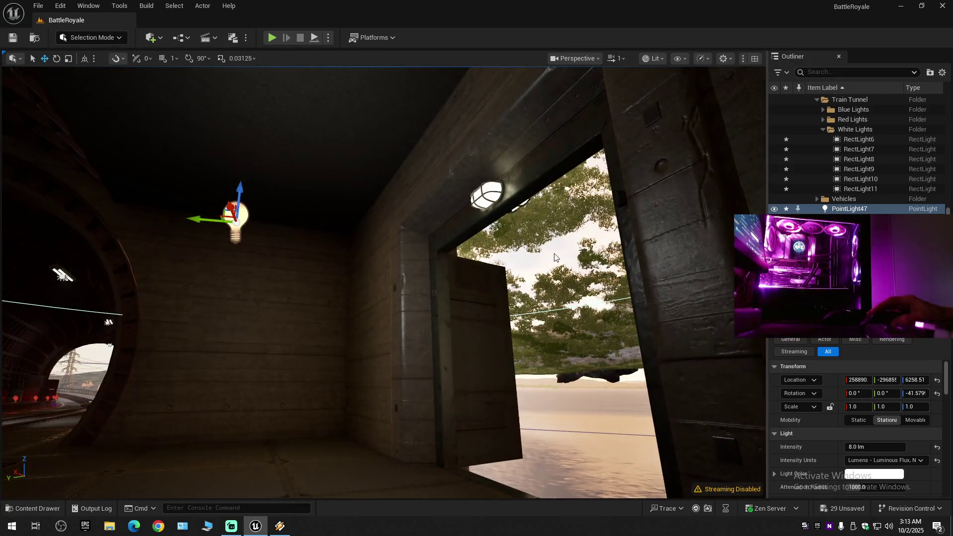
mouse_move(541, 262)
mouse_down()
mouse_move(377, 258)
mouse_move(382, 148)
mouse_move(367, 149)
mouse_up()
scroll(407, 258, down, 2)
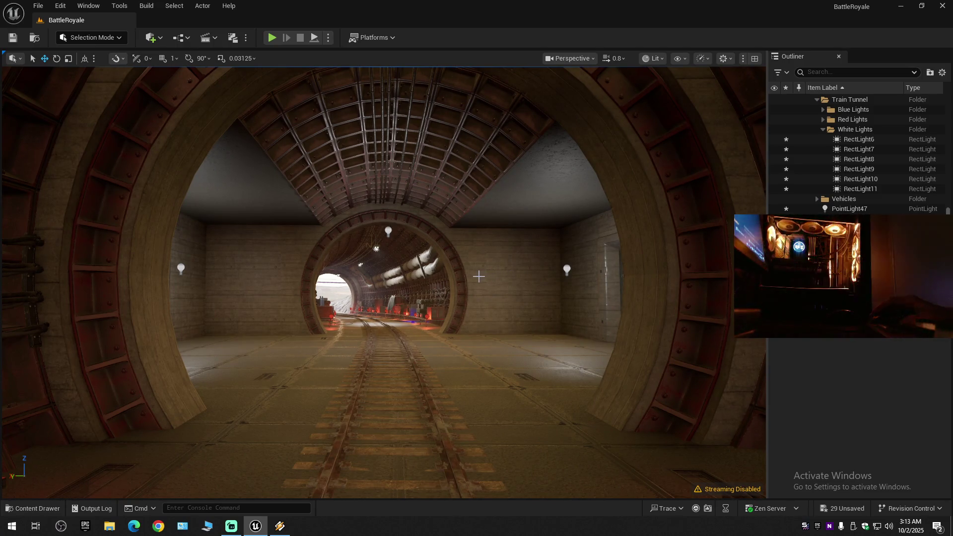
Duplicate the ceiling point light as PointLight48 and slide it along the chamber.
drag(465, 282, 466, 263)
mouse_move(382, 278)
mouse_down()
mouse_move(383, 248)
mouse_move(317, 248)
mouse_up()
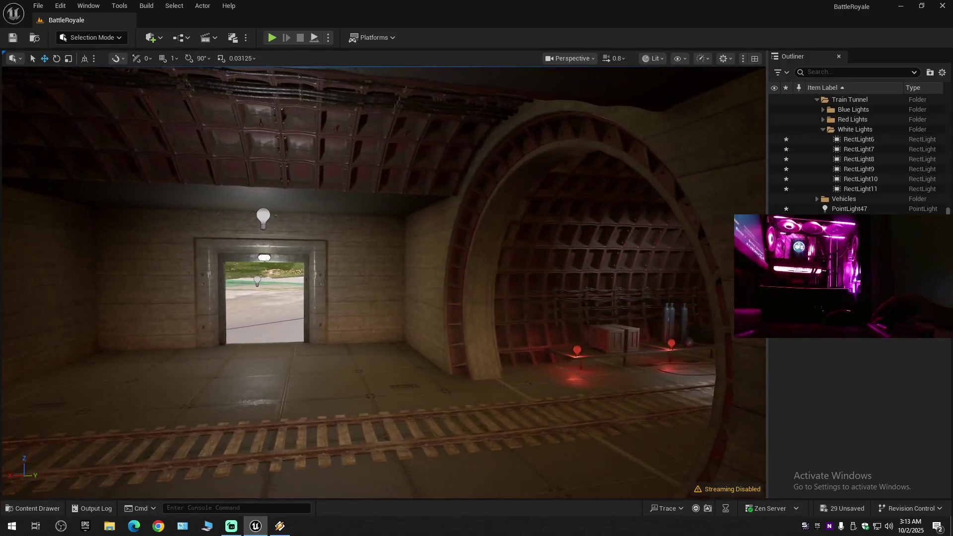
click(263, 218)
drag(244, 219, 410, 233)
drag(408, 226, 181, 221)
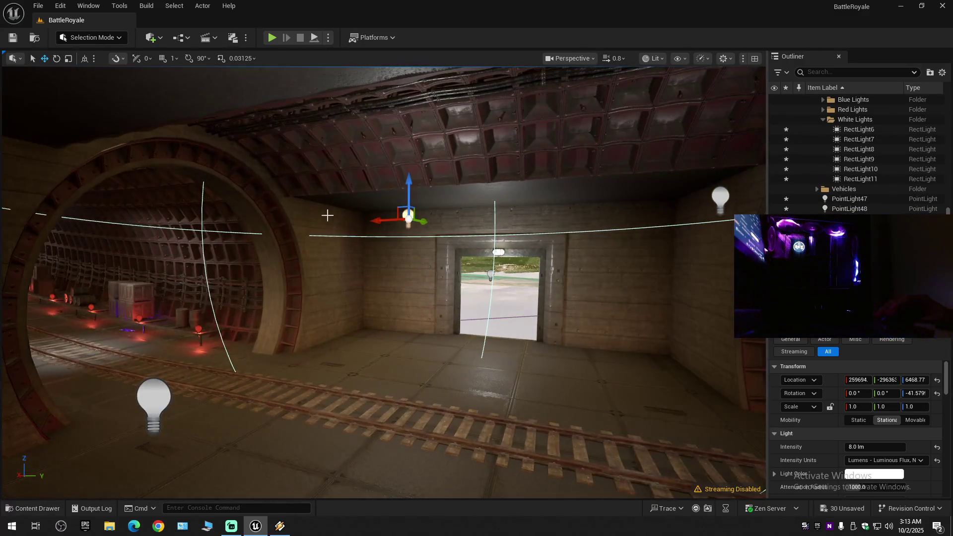
mouse_move(378, 220)
mouse_down()
mouse_move(226, 216)
mouse_move(191, 225)
mouse_move(249, 226)
mouse_up()
Select PointLight48 together with a second point light and dim both to 5.0 lm.
drag(361, 239, 427, 240)
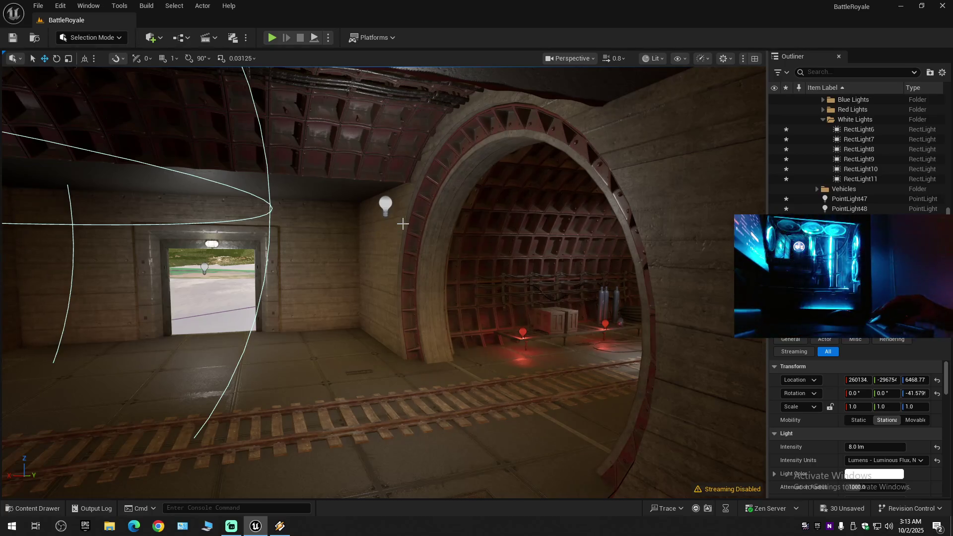
click(384, 207)
drag(365, 208, 321, 205)
ctrl+click(346, 203)
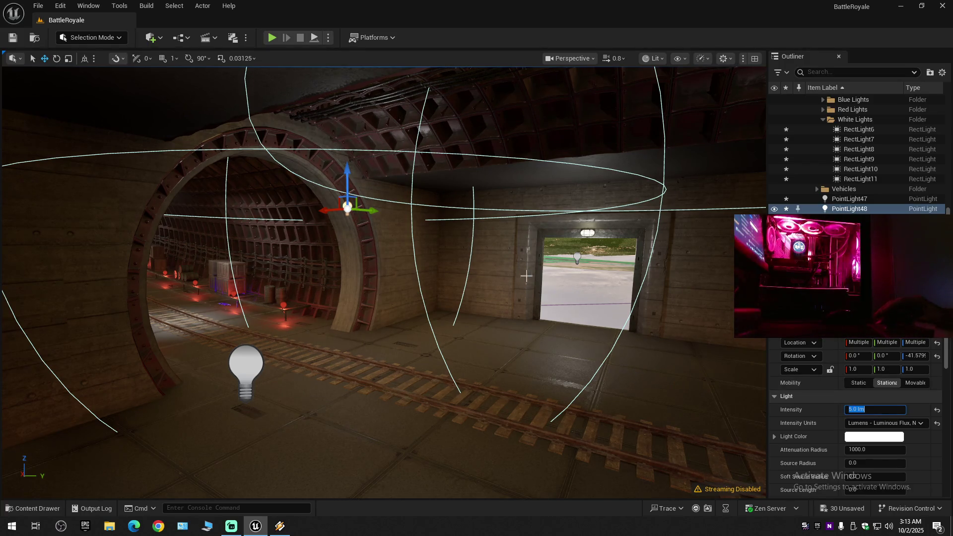
key(d)
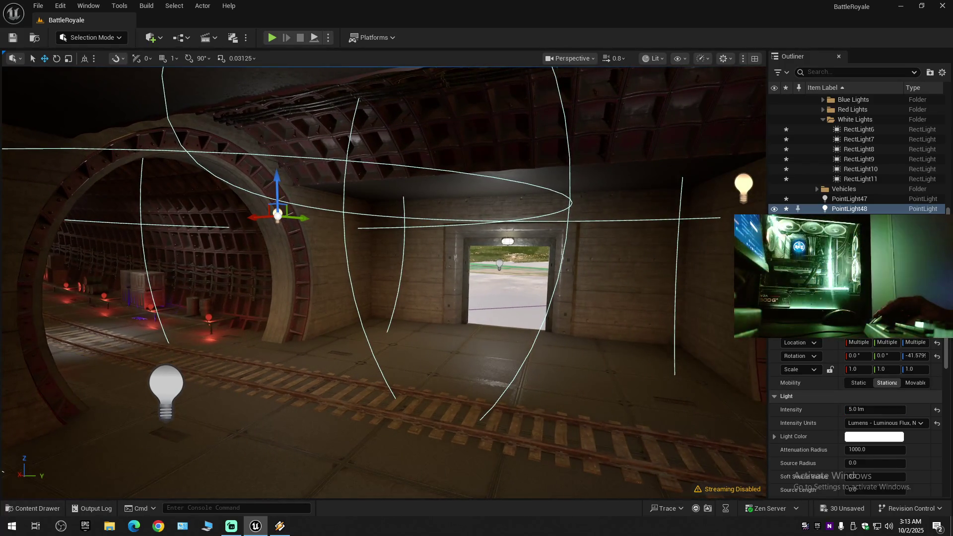
key(w)
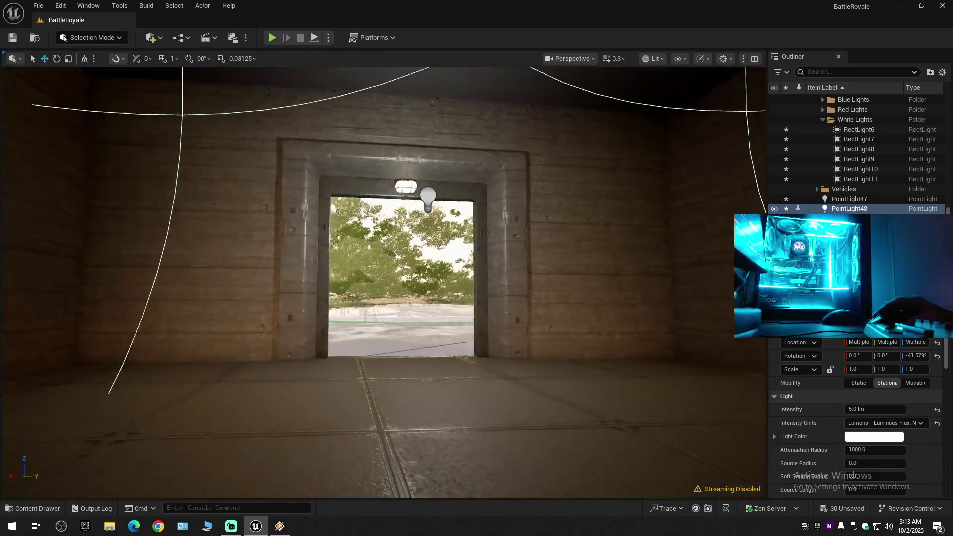
key(w)
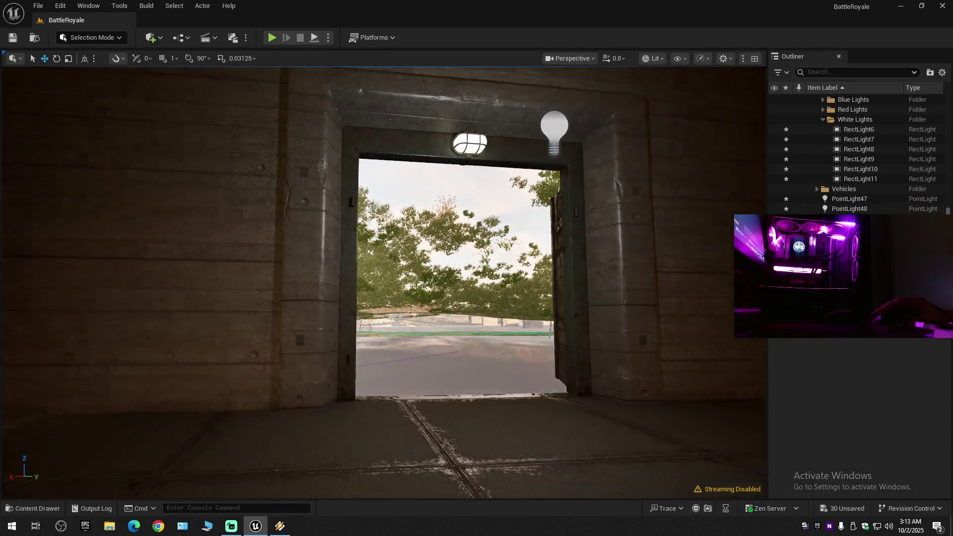
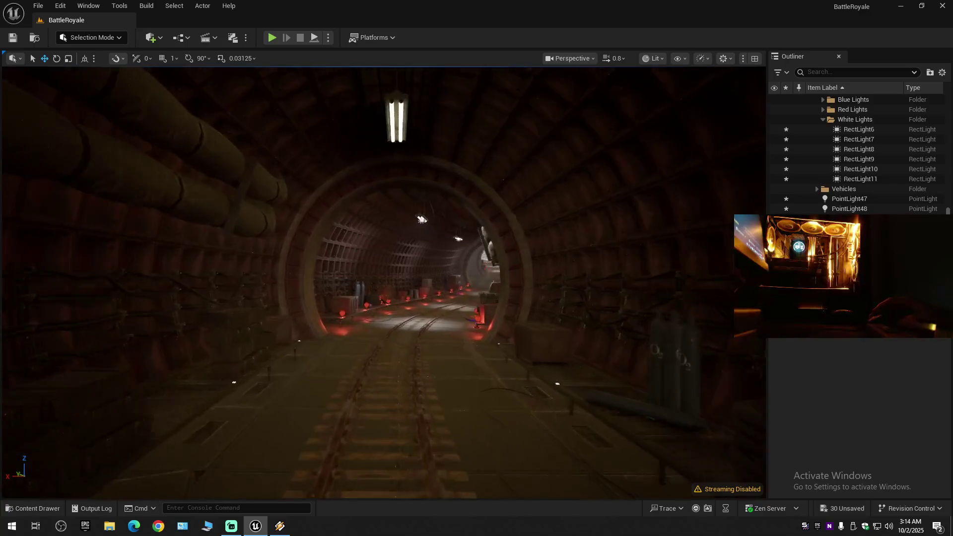
Fly faster down the red-lit tunnel past the rings into the corner room, then bring up Winamp.
key(w)
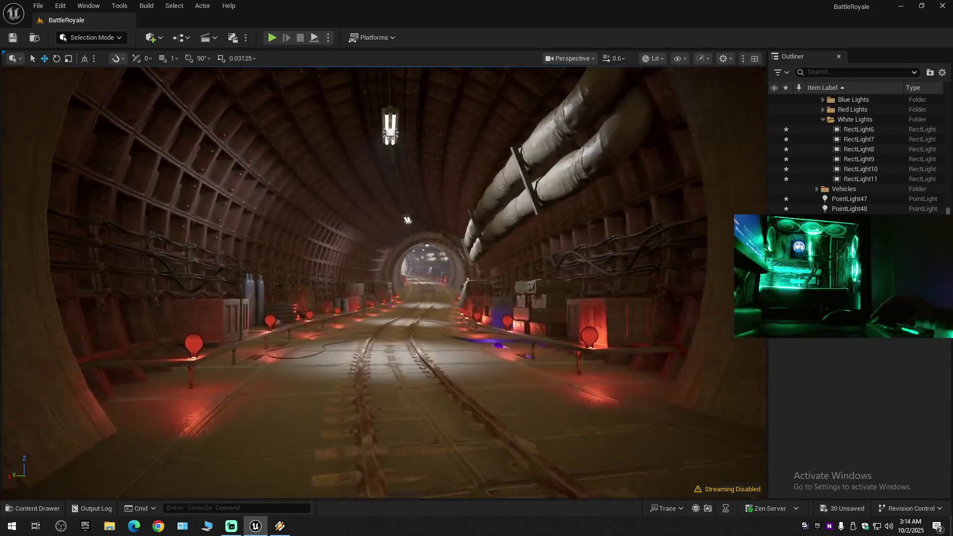
key(w)
scroll(383, 282, up, 1)
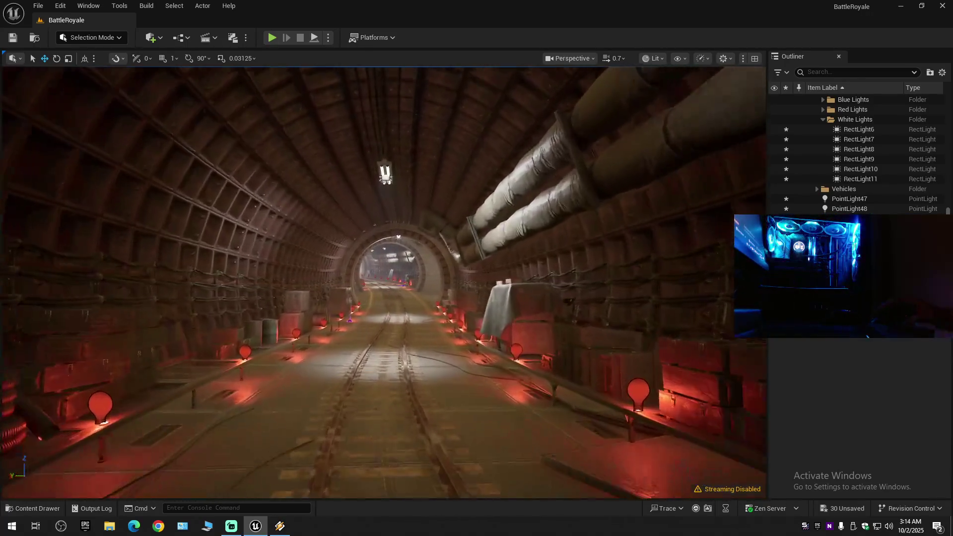
key(w)
scroll(383, 282, up, 1)
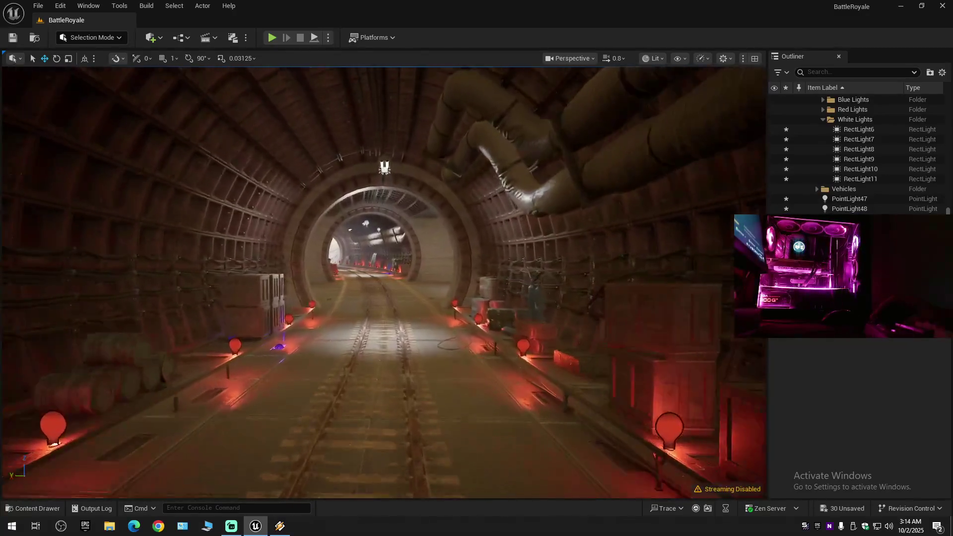
key(w)
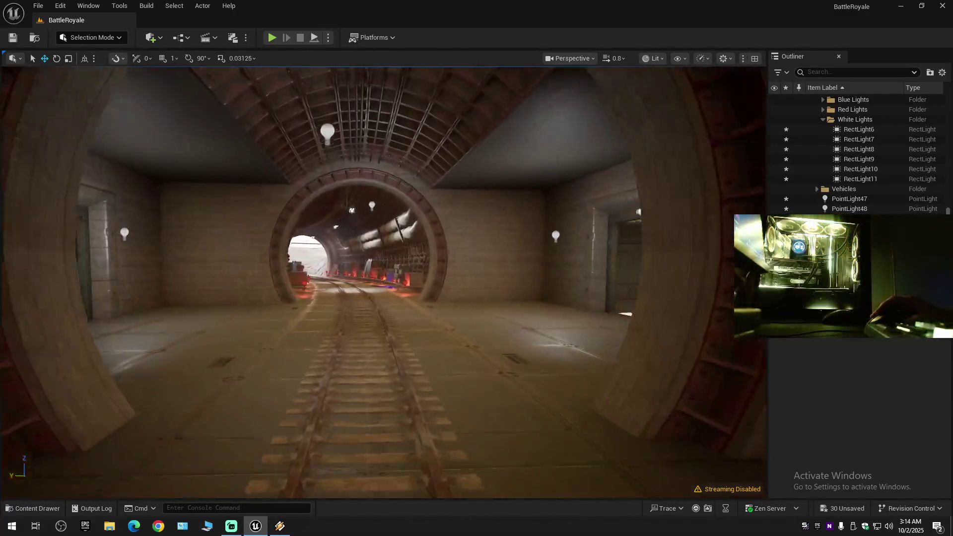
key(w)
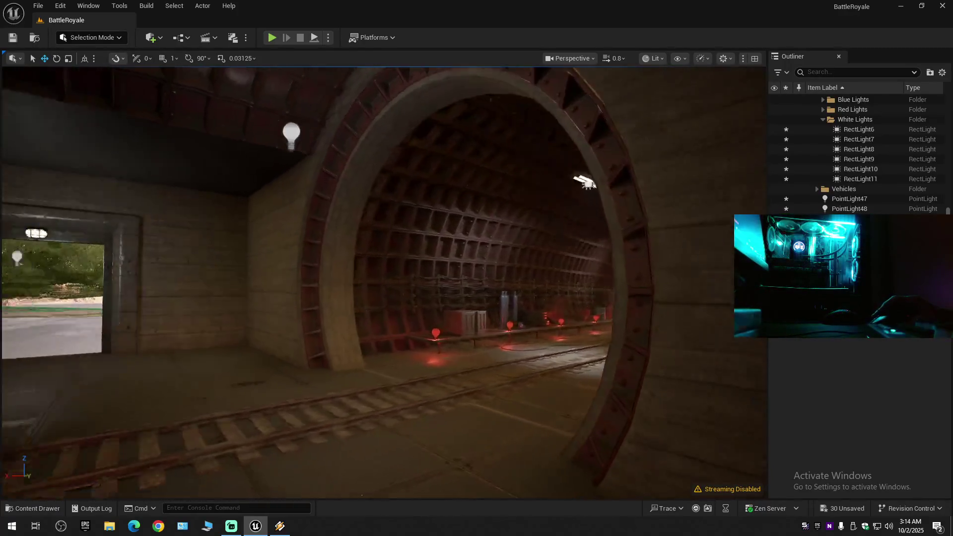
key(w)
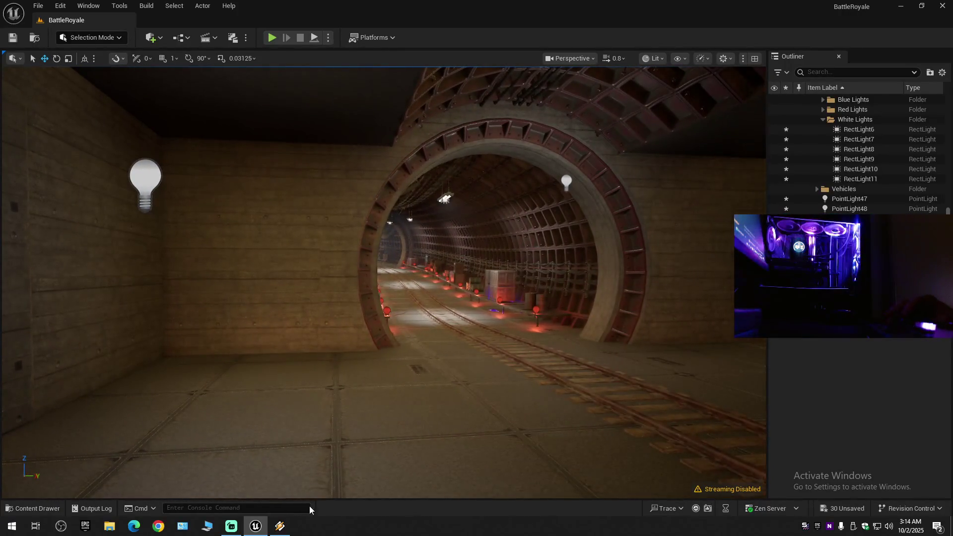
click(290, 529)
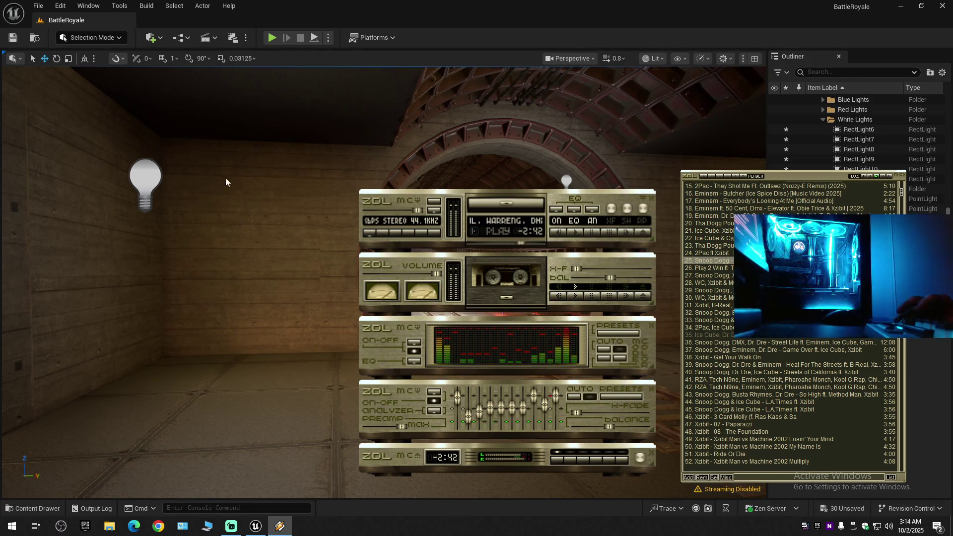
Minimize Winamp so the Unreal editor's tunnel view shows again.
click(381, 17)
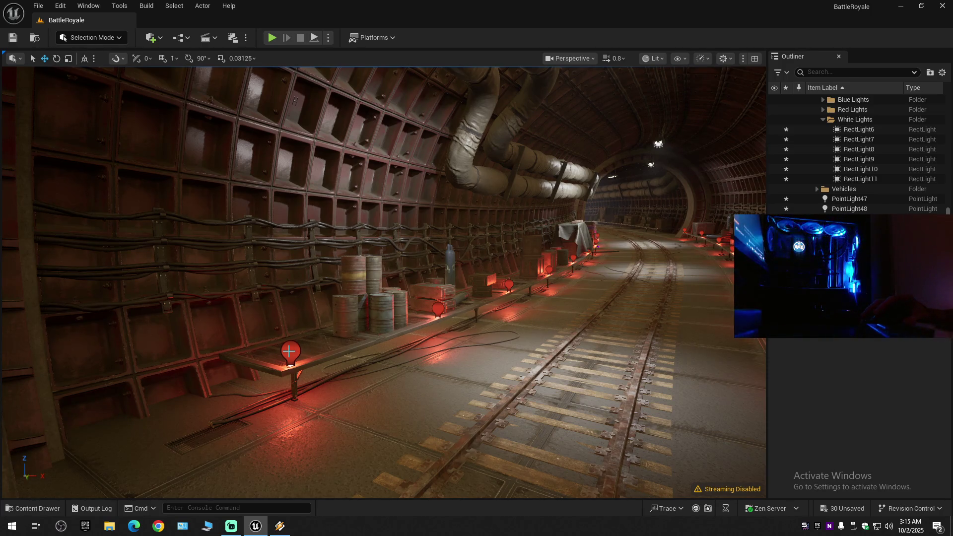
Select the nearby red point lights, then collapse the Outliner tree and clear the selection.
click(288, 351)
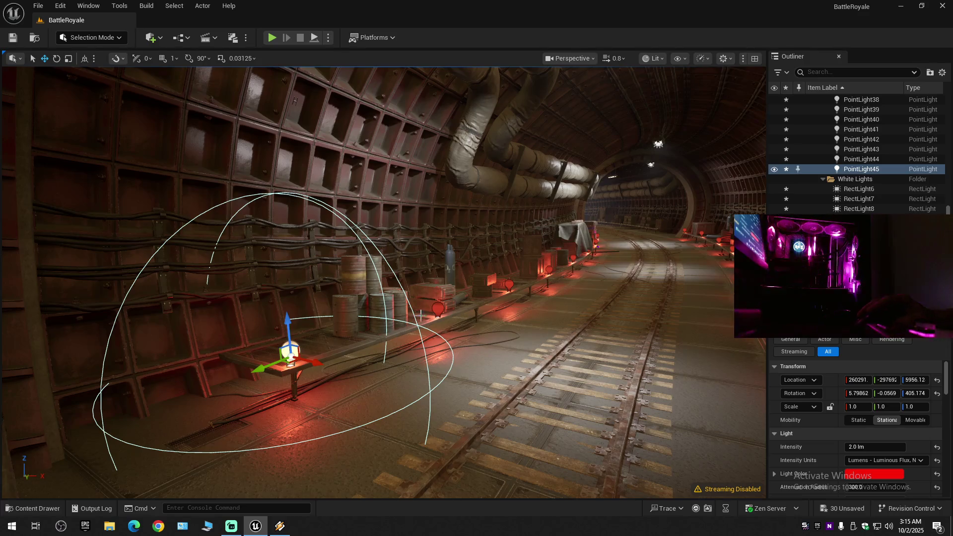
ctrl+click(436, 308)
ctrl+click(506, 285)
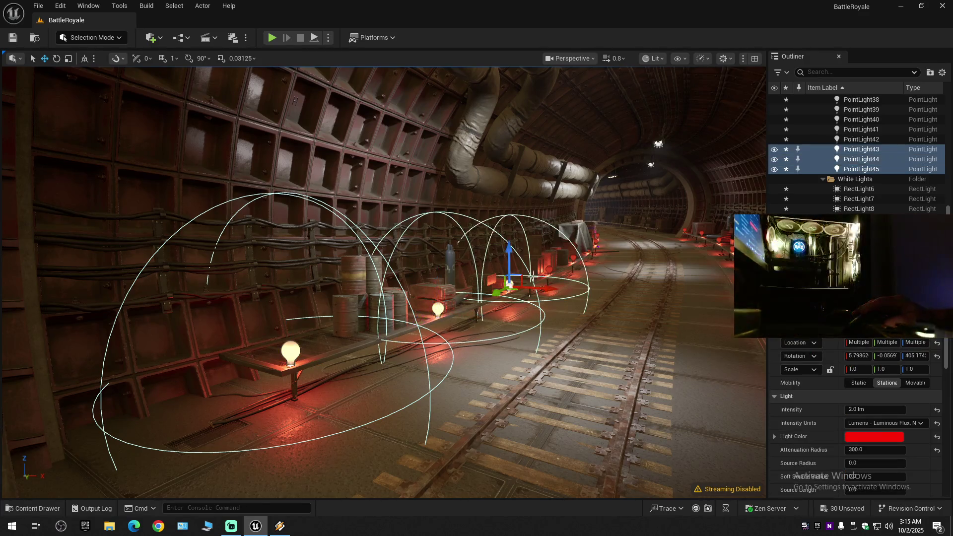
ctrl+click(549, 271)
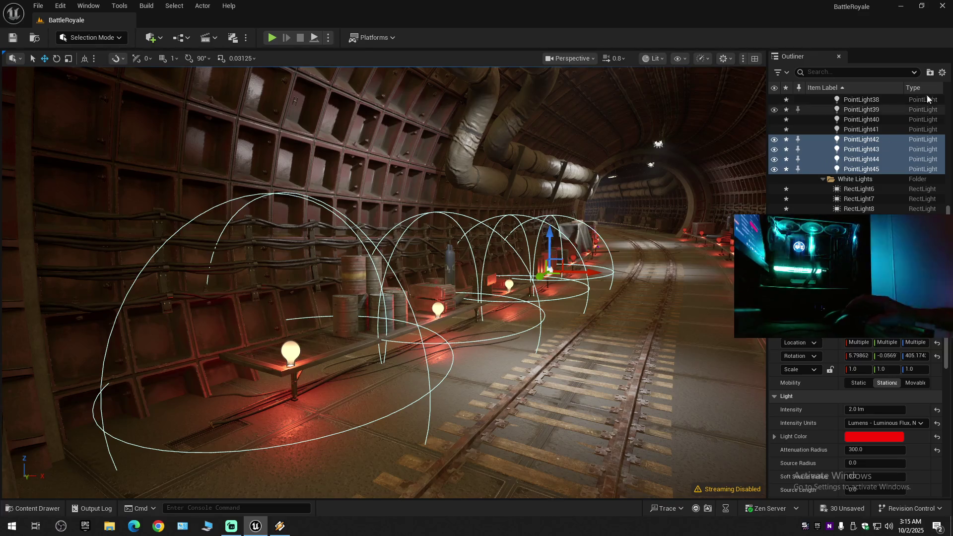
click(942, 72)
click(870, 121)
click(839, 127)
click(811, 100)
Select PointLight47 and PointLight48 in the Outliner and frame them in the viewport.
scroll(822, 199, down, 3)
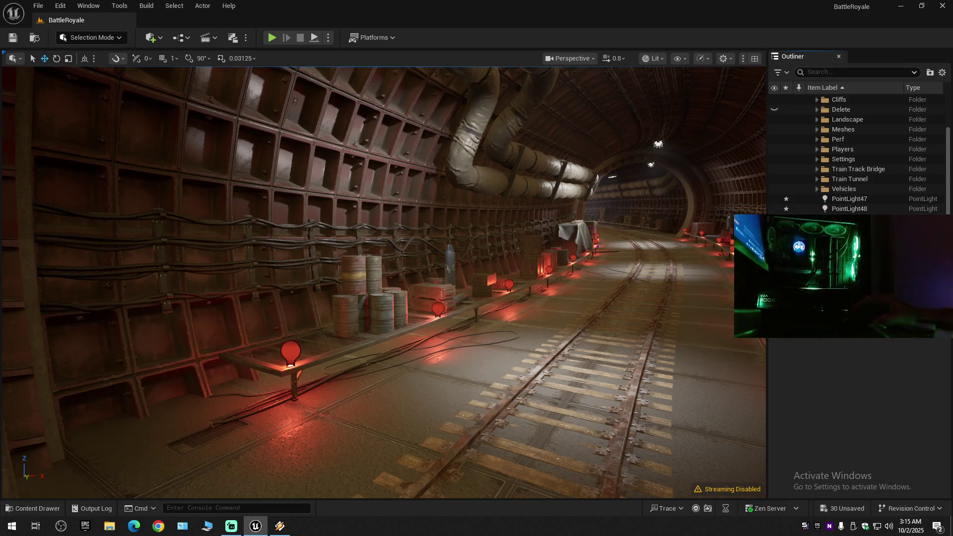
click(844, 200)
shift+click(849, 209)
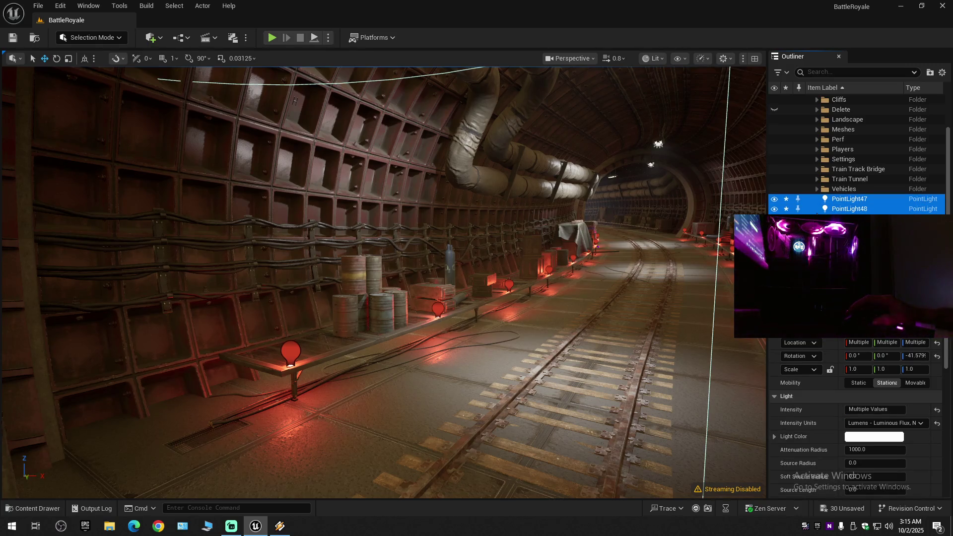
key(f)
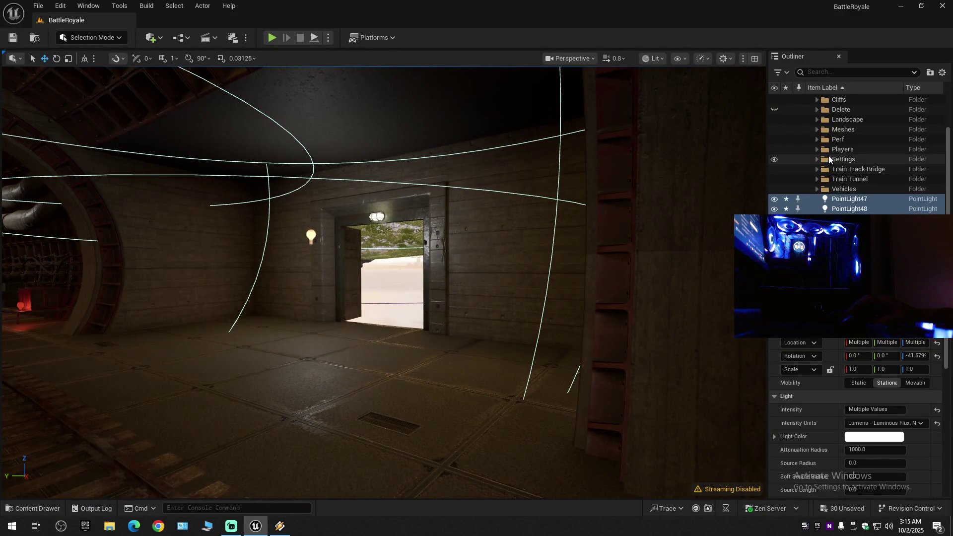
scroll(829, 155, up, 3)
scroll(828, 165, down, 2)
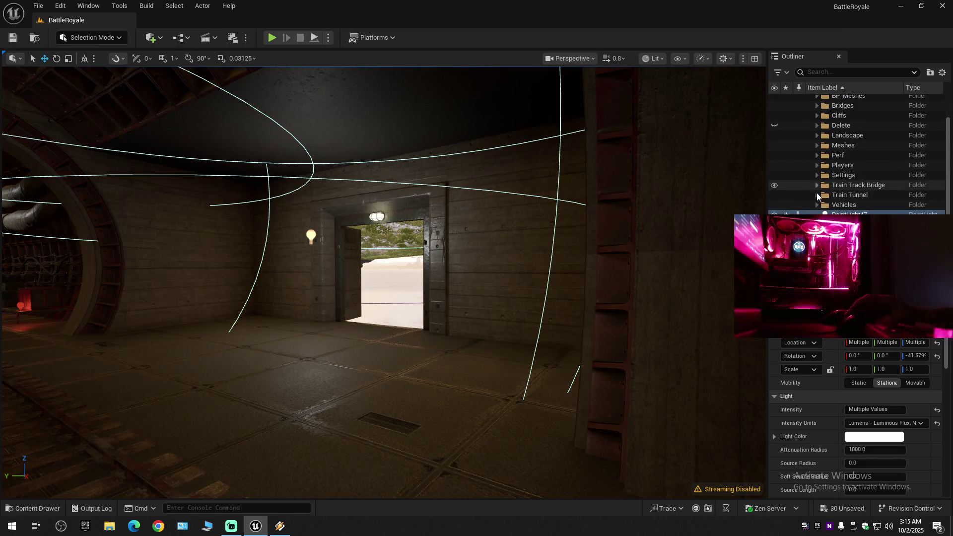
Expand Train Tunnel and add a new folder inside it named '4 Corner Room'.
click(817, 195)
click(854, 198)
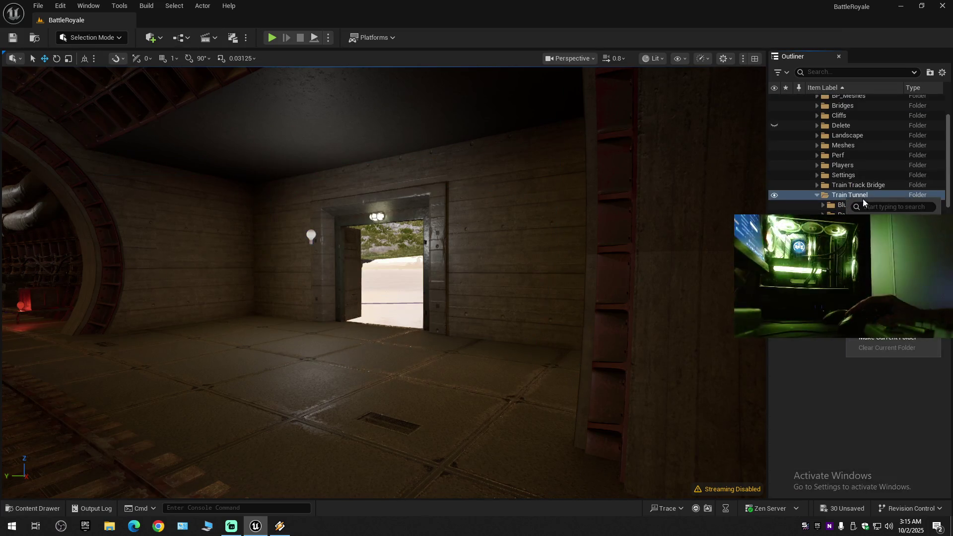
click(930, 72)
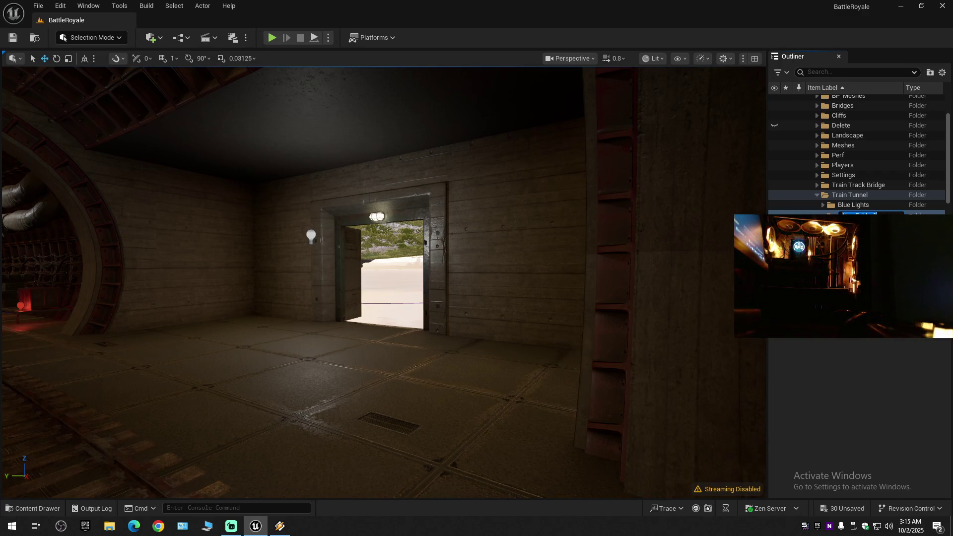
text(D)
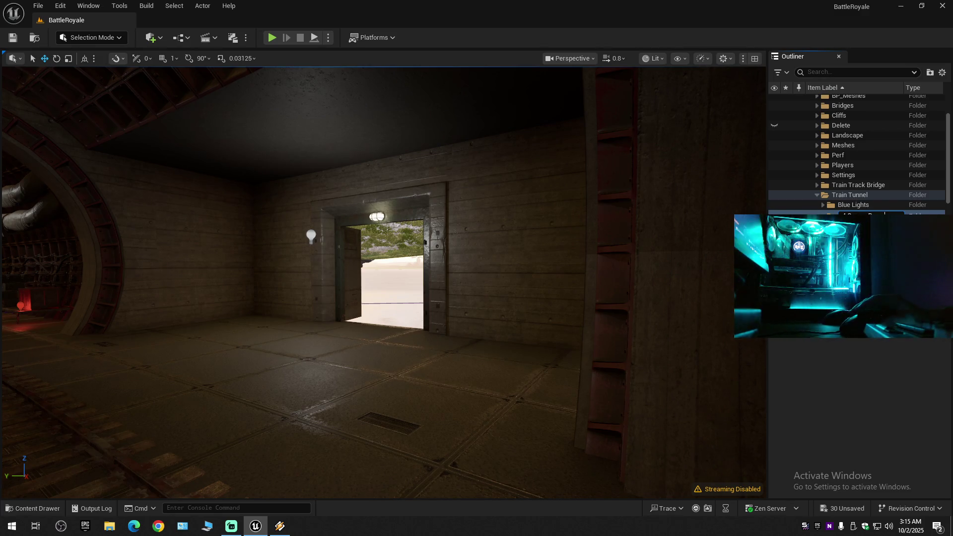
key(Return)
scroll(820, 213, down, 2)
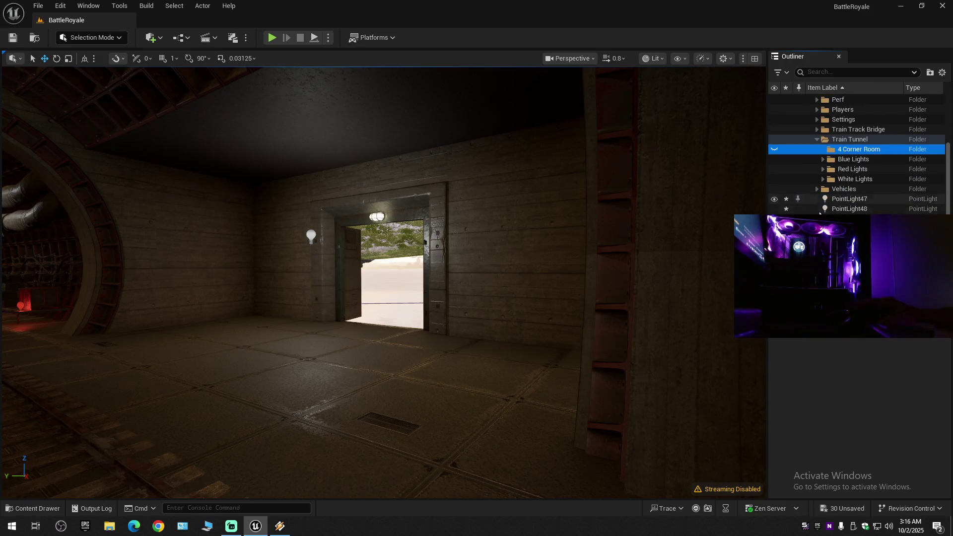
Drag PointLight47 and PointLight48 into the 4 Corner Room folder and frame them.
click(848, 199)
shift+click(849, 209)
drag(849, 208, 857, 148)
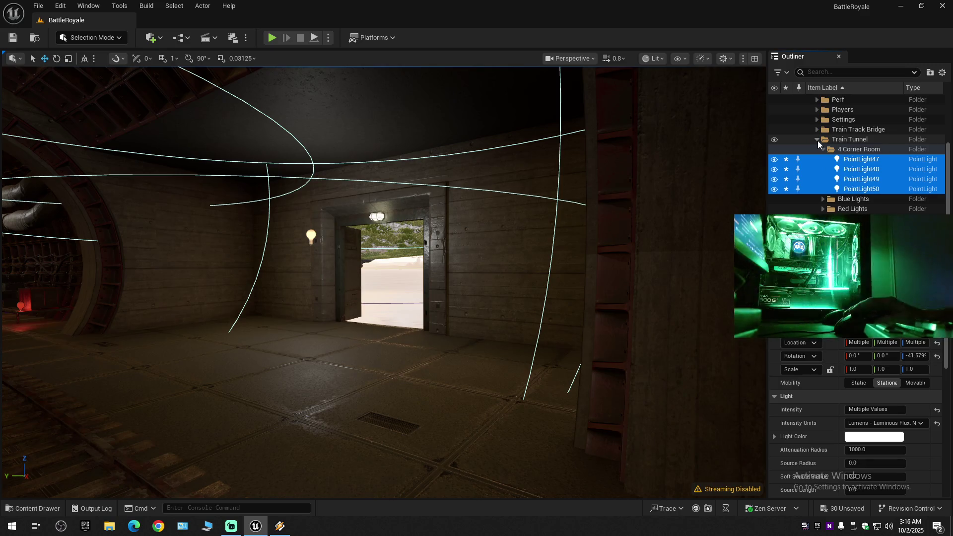
key(f)
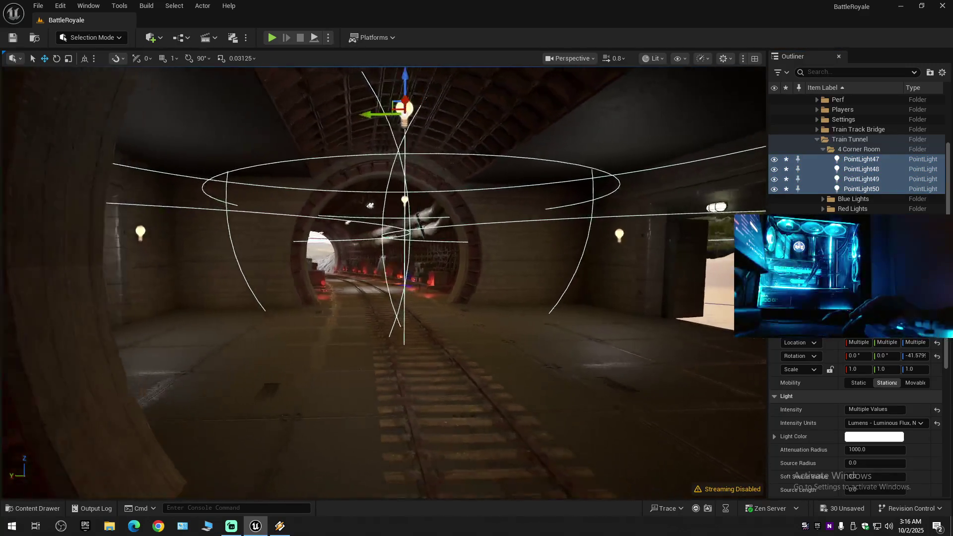
scroll(819, 149, up, 4)
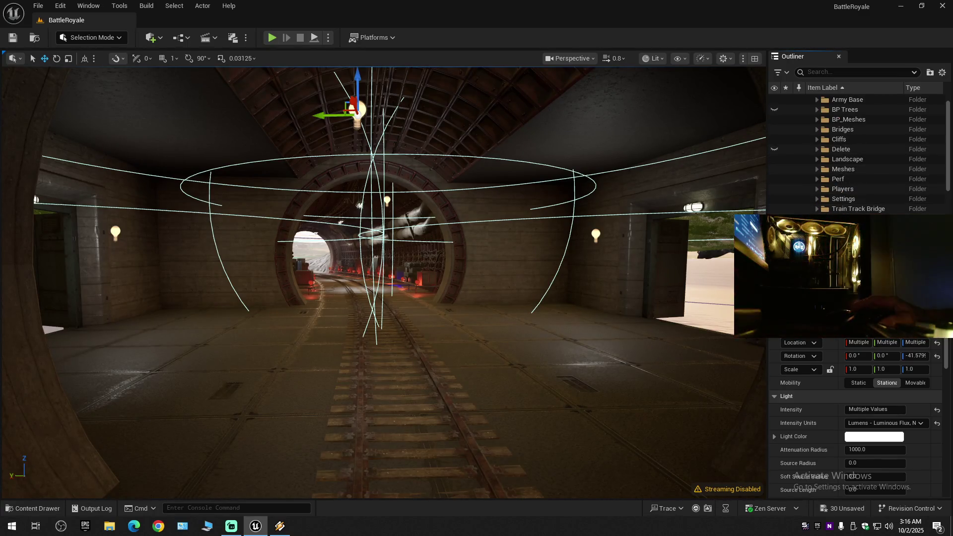
scroll(840, 161, down, 4)
click(823, 148)
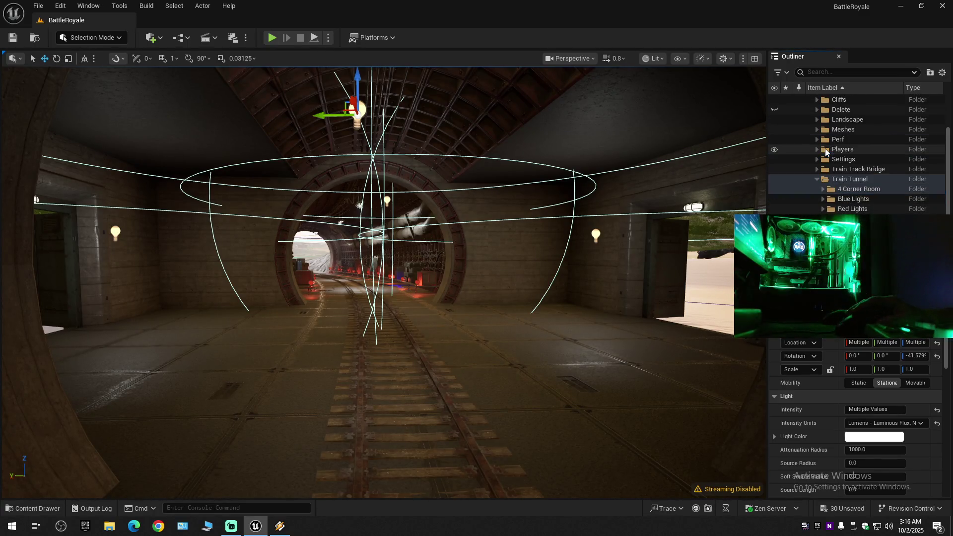
Add a subfolder under Train Tunnel, keeping the default name NewFolder1.
click(847, 180)
right_click(847, 179)
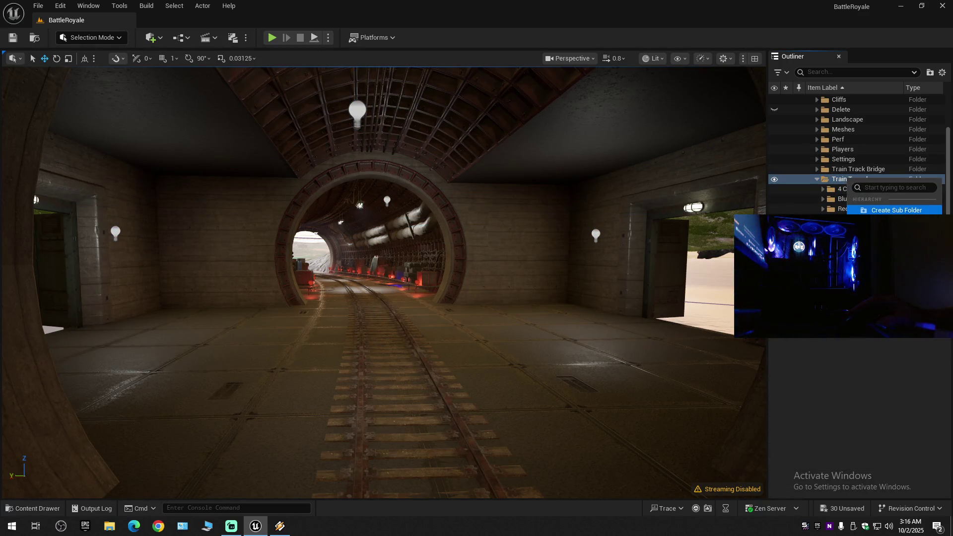
click(882, 211)
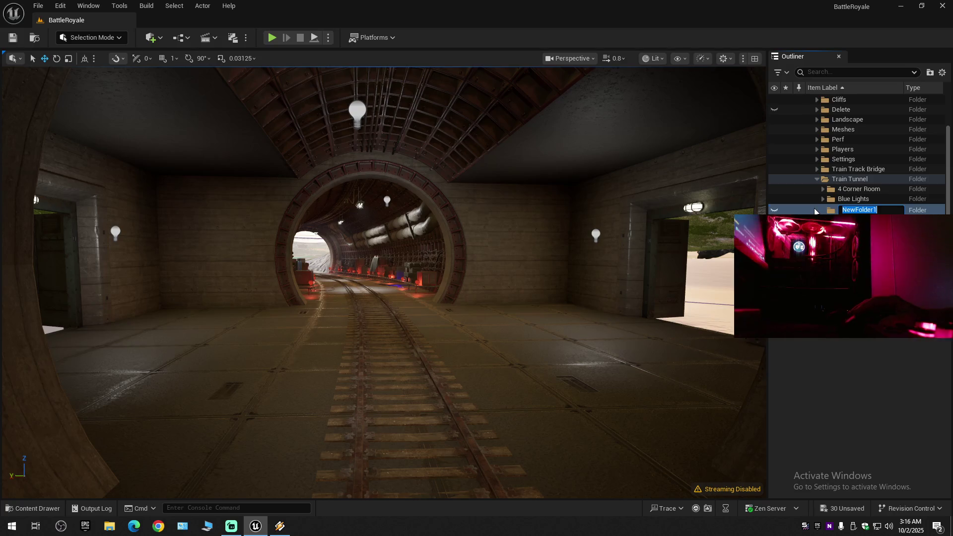
key(Return)
mouse_move(496, 248)
mouse_down()
mouse_move(447, 258)
mouse_move(491, 263)
mouse_move(483, 276)
mouse_move(491, 254)
mouse_up()
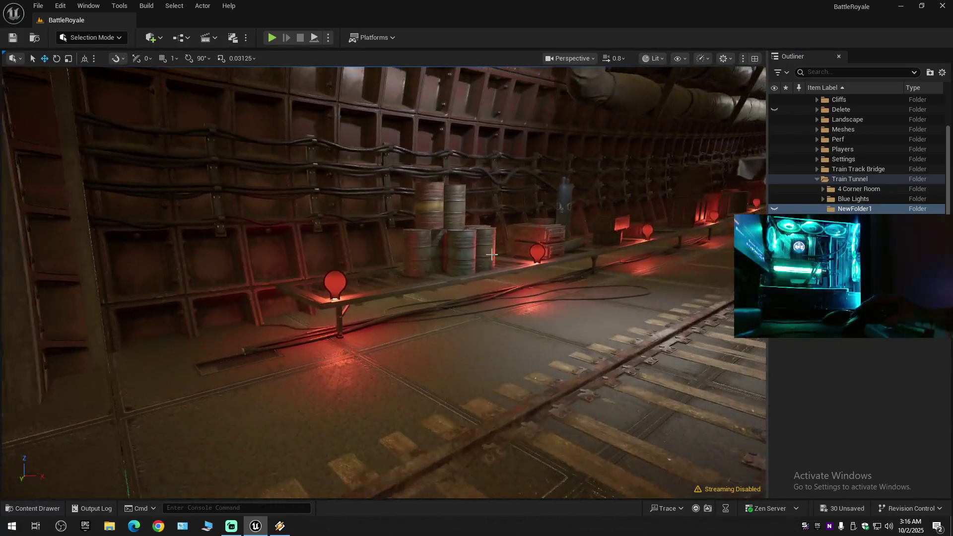
Ctrl-select the red wall lamps' point lights, PointLight41–44 and PointLight32–36.
click(335, 283)
ctrl+click(537, 252)
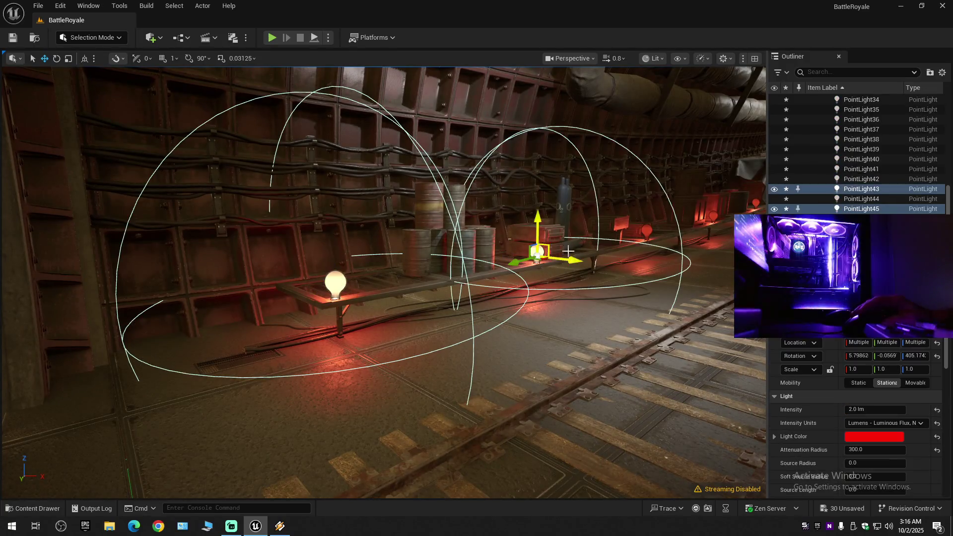
ctrl+click(646, 230)
ctrl+click(713, 215)
ctrl+click(756, 203)
mouse_move(631, 265)
mouse_down()
mouse_move(610, 278)
mouse_move(631, 265)
mouse_up()
ctrl+click(561, 286)
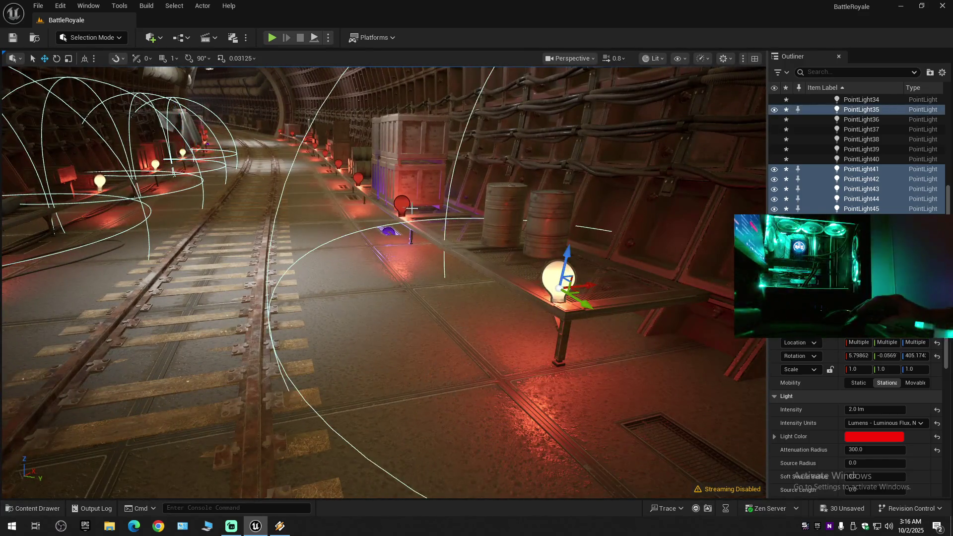
ctrl+click(401, 204)
ctrl+click(356, 177)
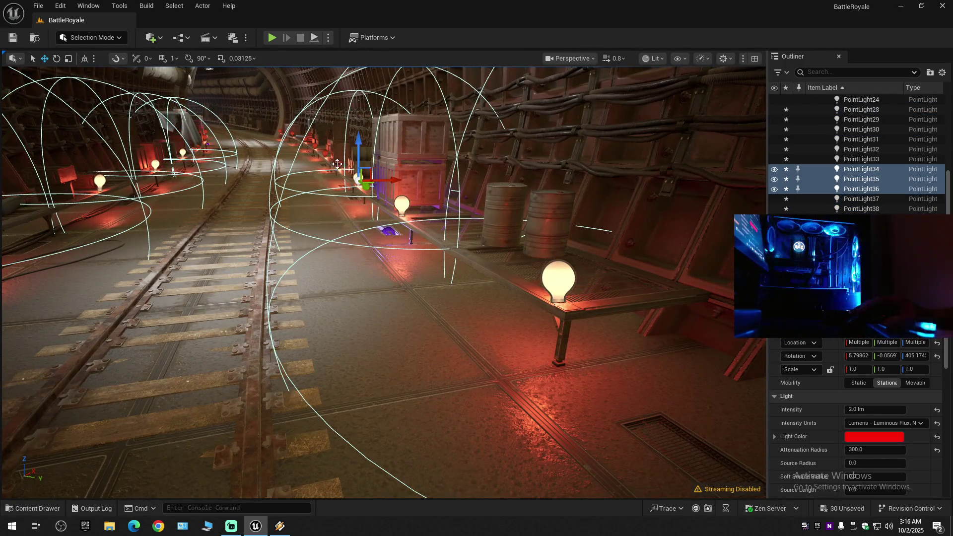
ctrl+click(337, 164)
ctrl+click(321, 150)
Add more tunnel lights on both sides, including PointLight28 and PointLight29, to the selection.
scroll(384, 282, down, 5)
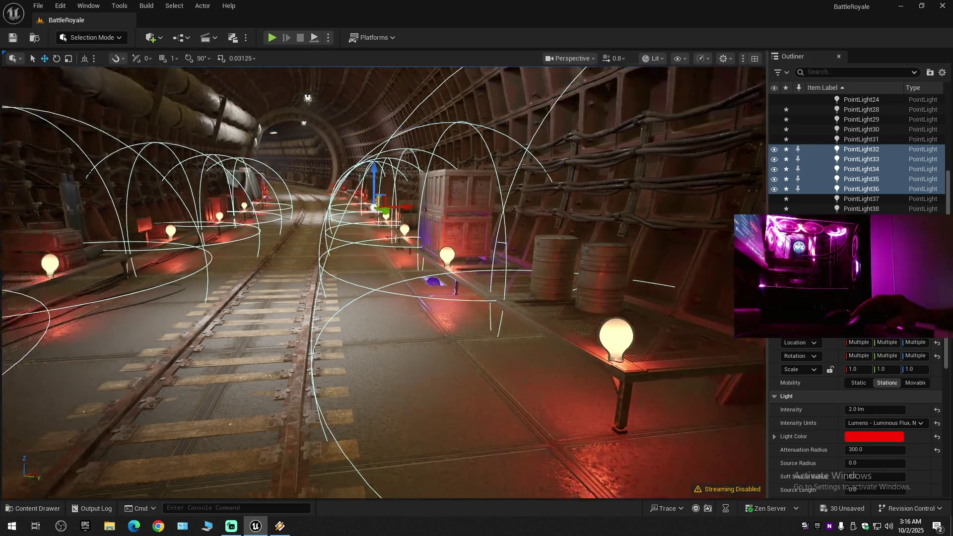
scroll(244, 199, up, 3)
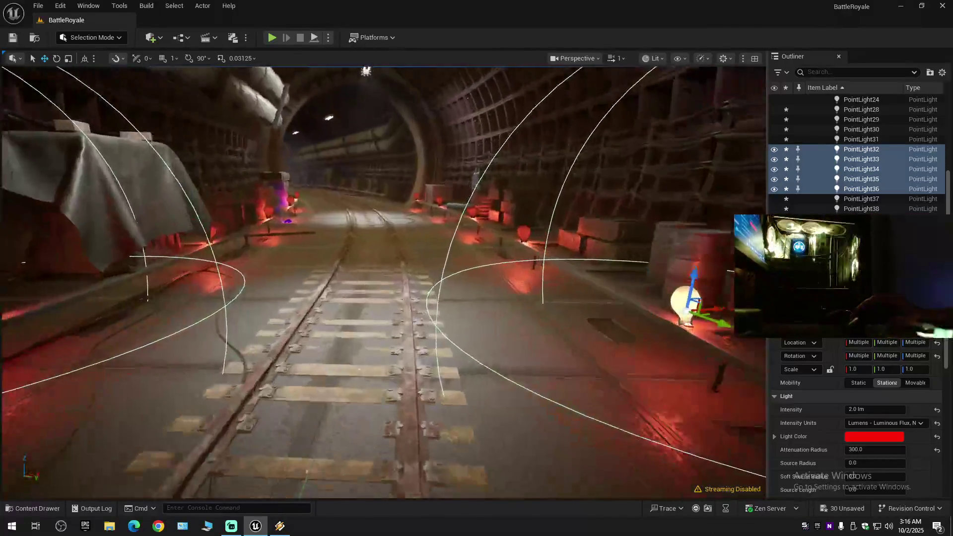
ctrl+click(216, 249)
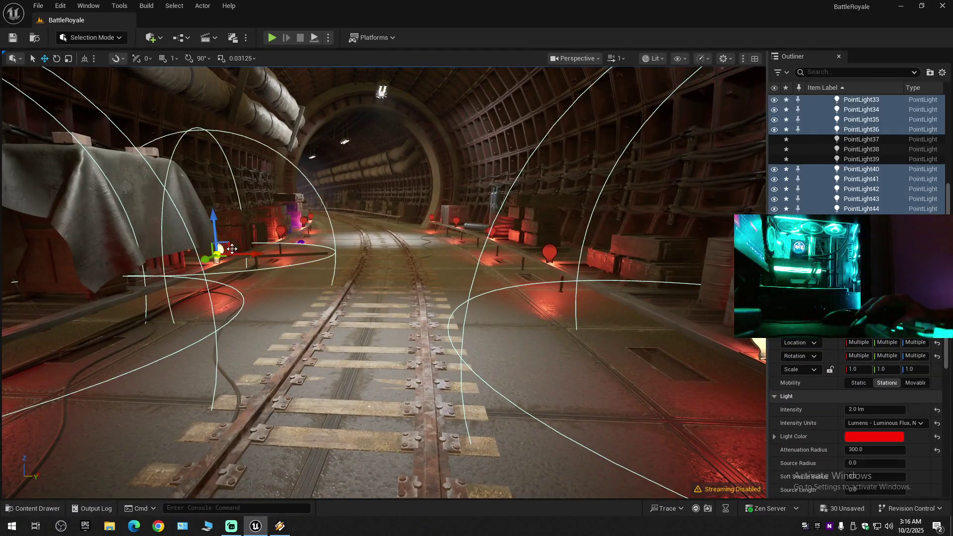
ctrl+click(283, 229)
ctrl+click(298, 198)
ctrl+click(308, 218)
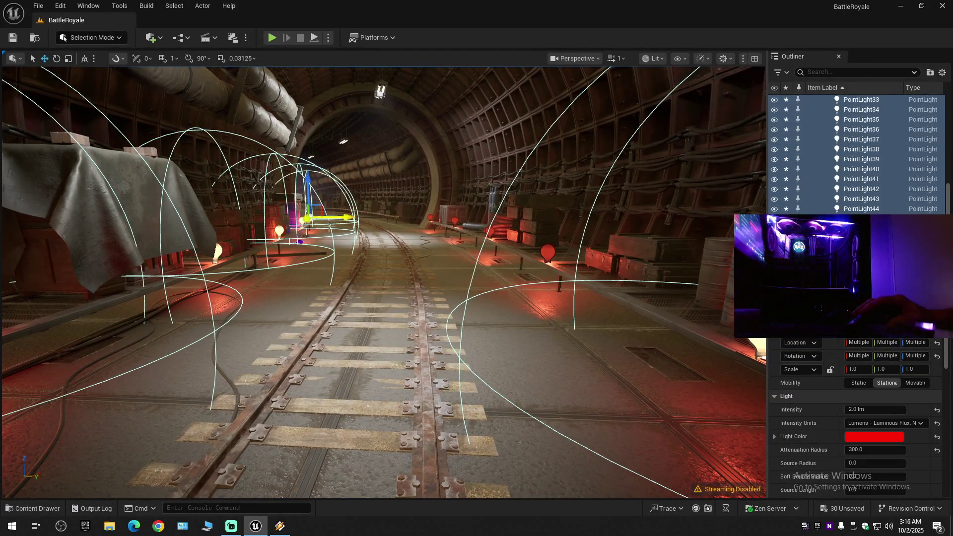
ctrl+click(548, 254)
ctrl+click(491, 231)
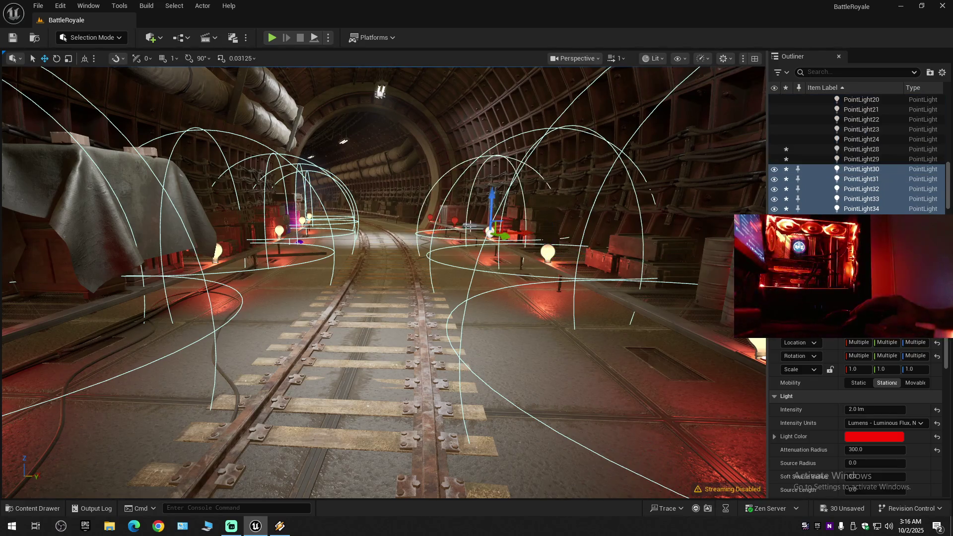
ctrl+click(456, 221)
ctrl+click(429, 220)
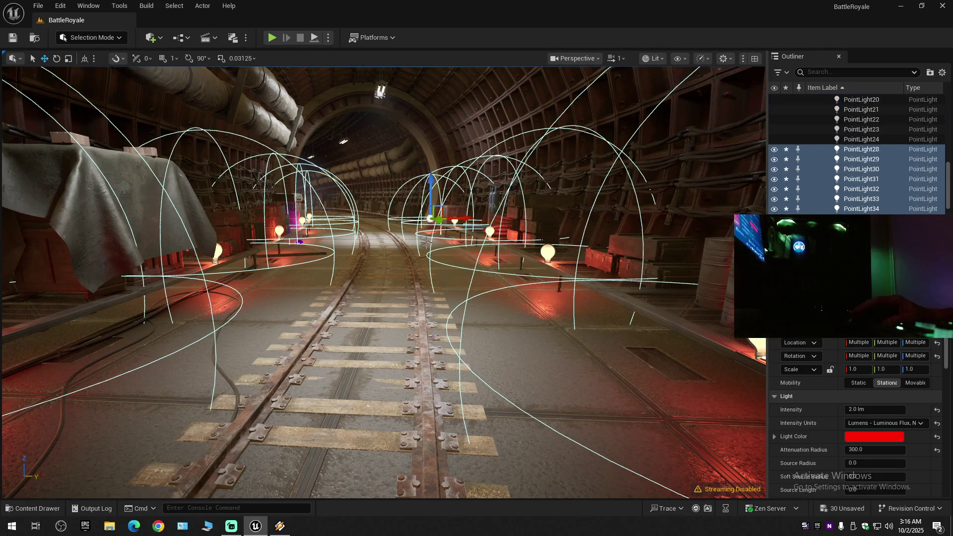
Move the selected point lights into Train Tunnel > NewFolder1.
key(f)
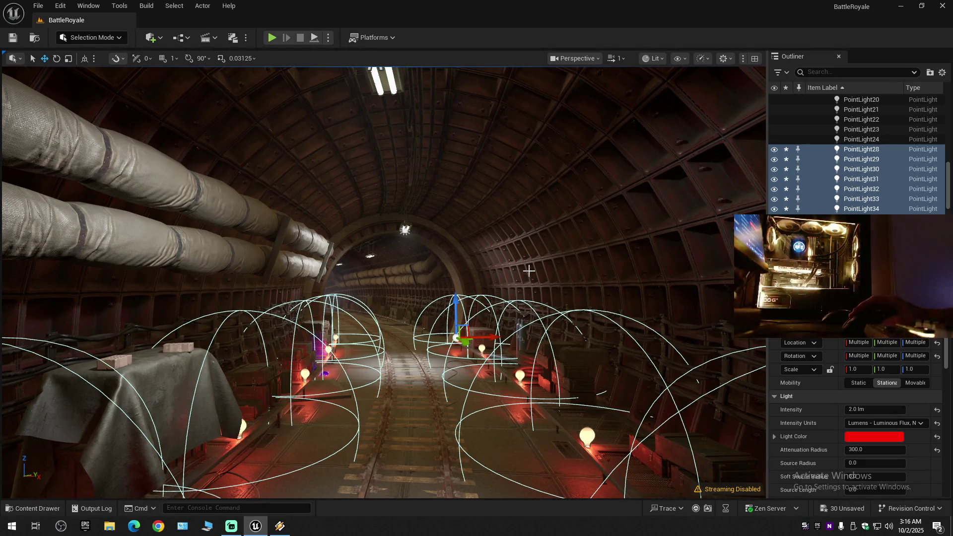
scroll(528, 269, up, 2)
key(w)
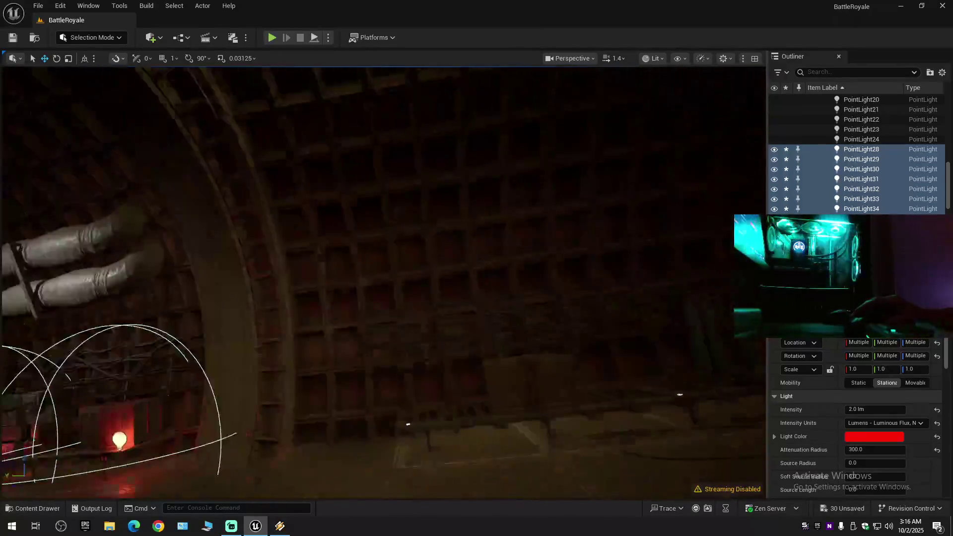
scroll(382, 282, down, 1)
key(s)
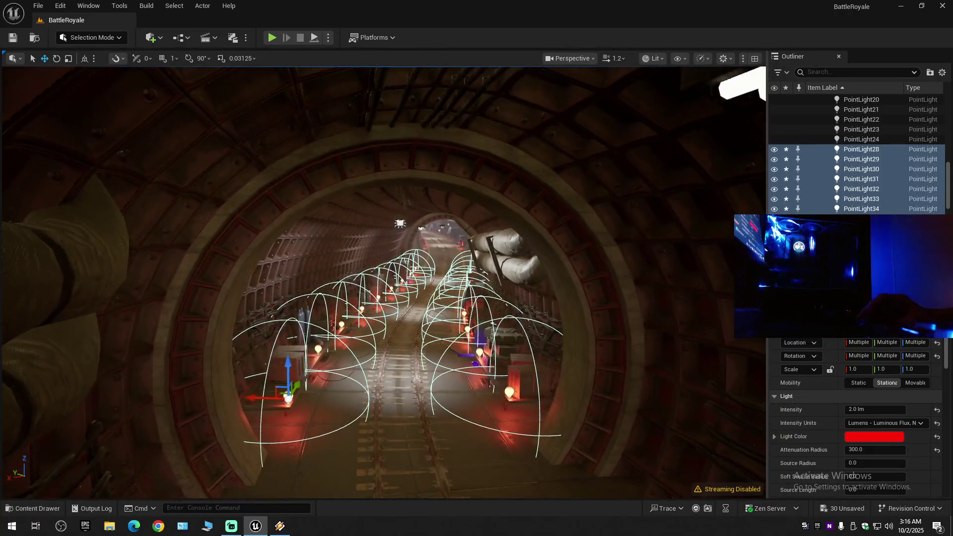
key(w)
key(q)
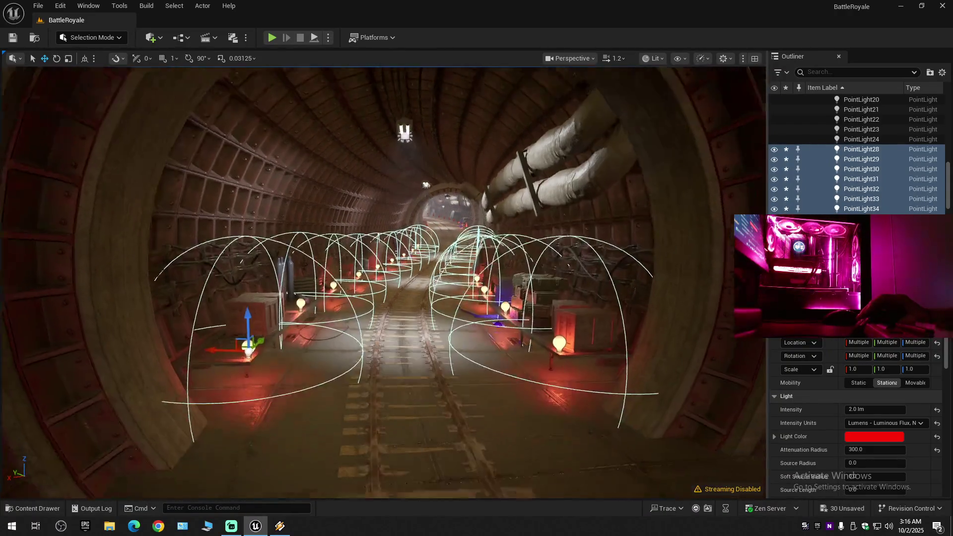
right_click(886, 201)
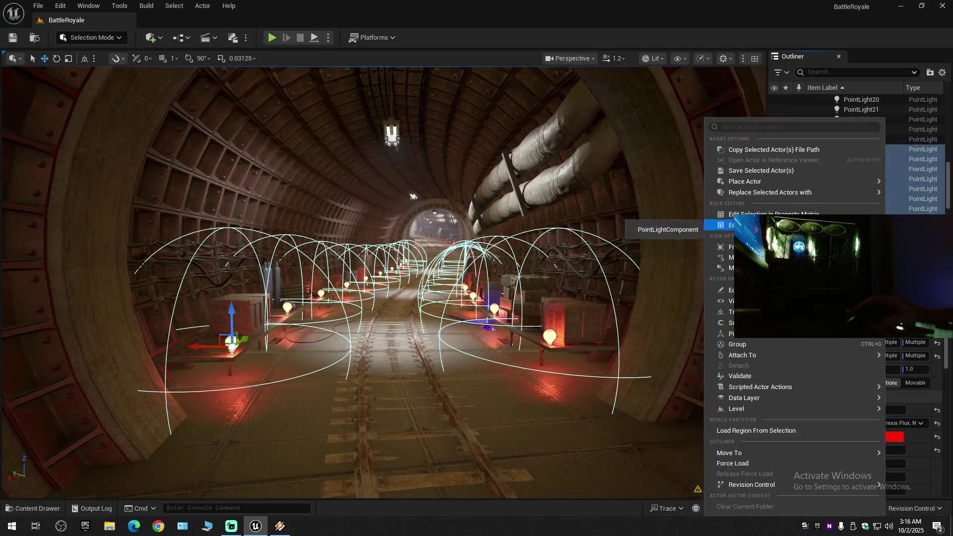
mouse_move(746, 453)
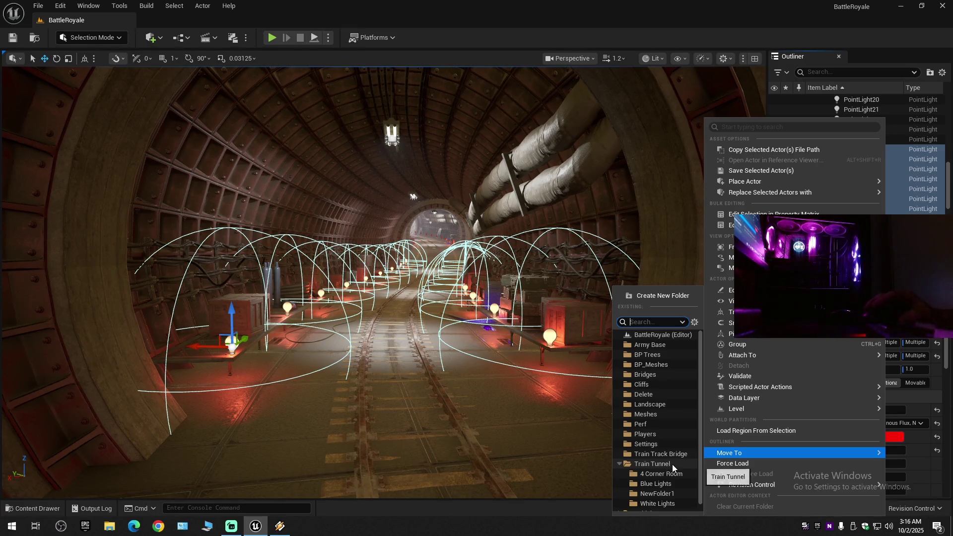
click(651, 495)
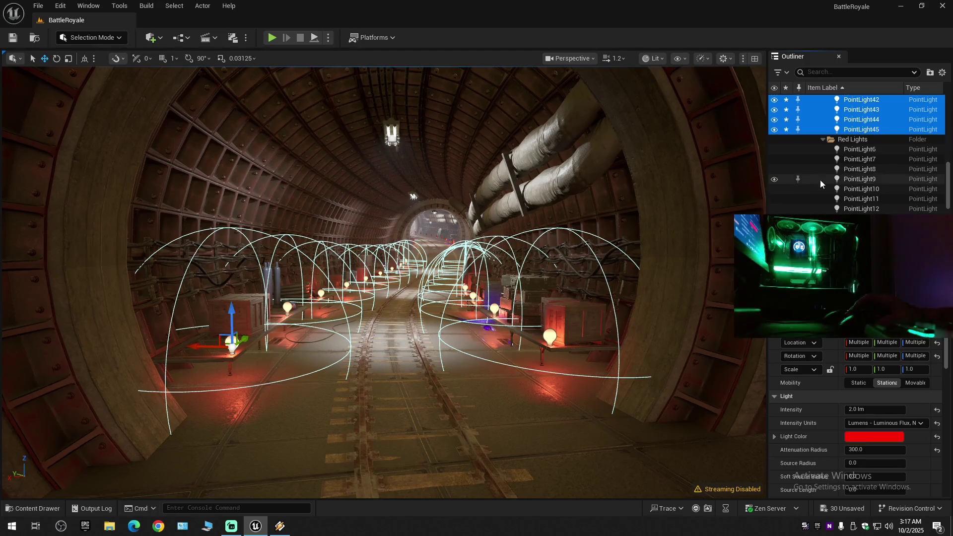
scroll(820, 180, up, 7)
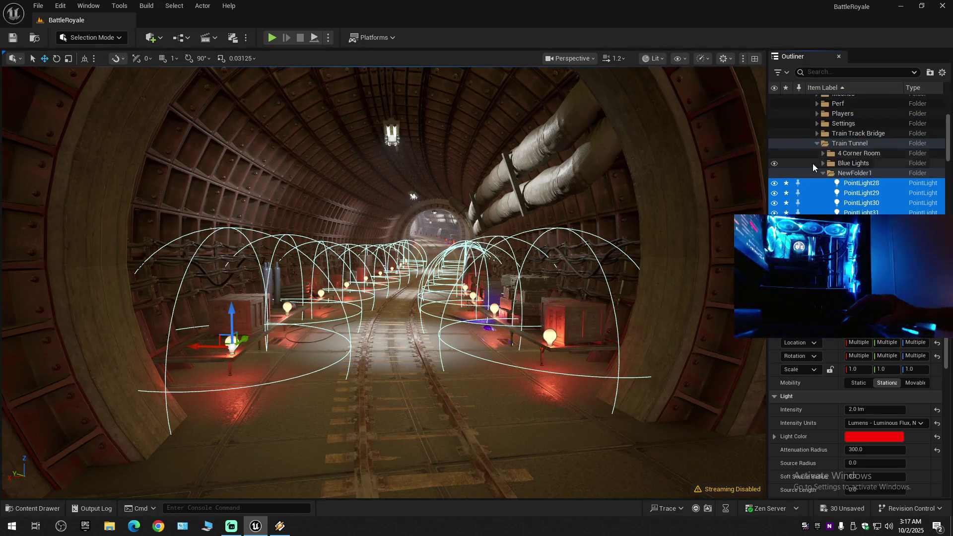
Alt-drag to duplicate the selected red lights and push the copies further down the tunnel.
drag(595, 258, 601, 163)
key(f)
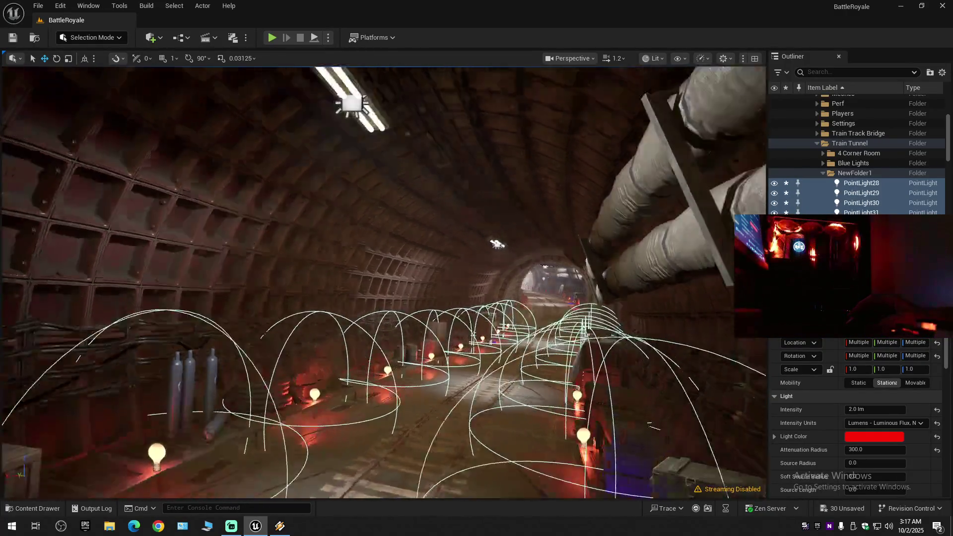
mouse_move(404, 321)
mouse_down()
mouse_move(412, 325)
mouse_move(248, 283)
mouse_move(55, 250)
mouse_up()
key(f)
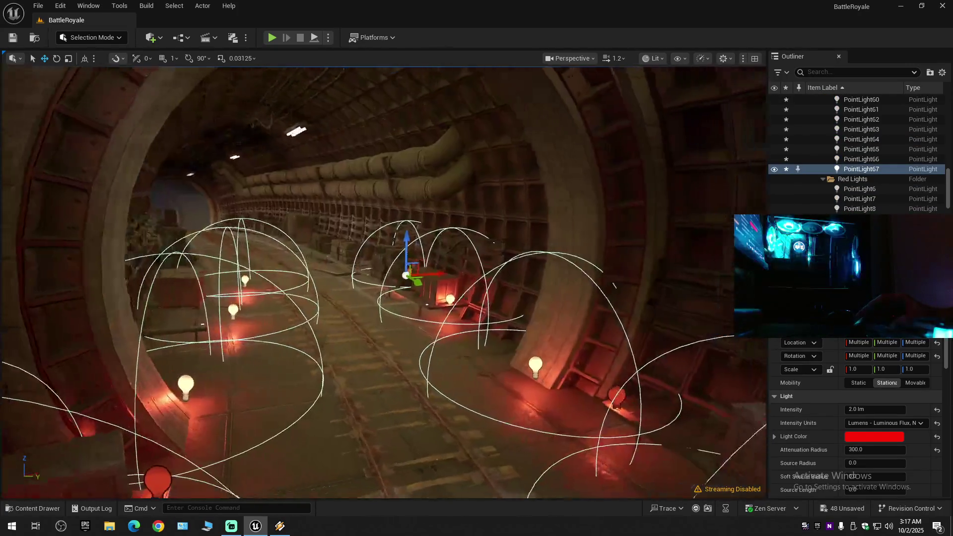
mouse_move(396, 284)
mouse_down()
mouse_move(318, 221)
mouse_move(333, 247)
mouse_move(319, 249)
mouse_move(310, 232)
mouse_move(327, 233)
mouse_move(243, 233)
mouse_up()
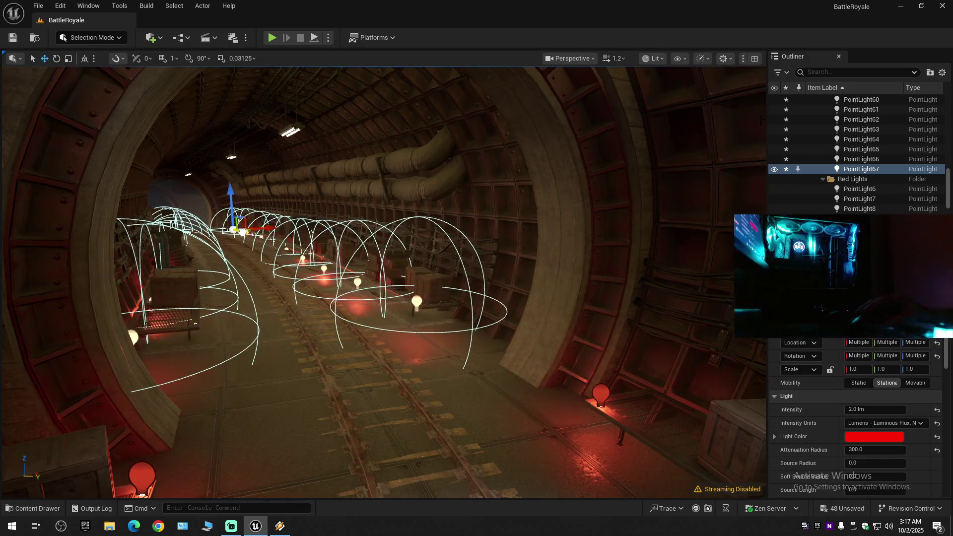
scroll(277, 256, down, 1)
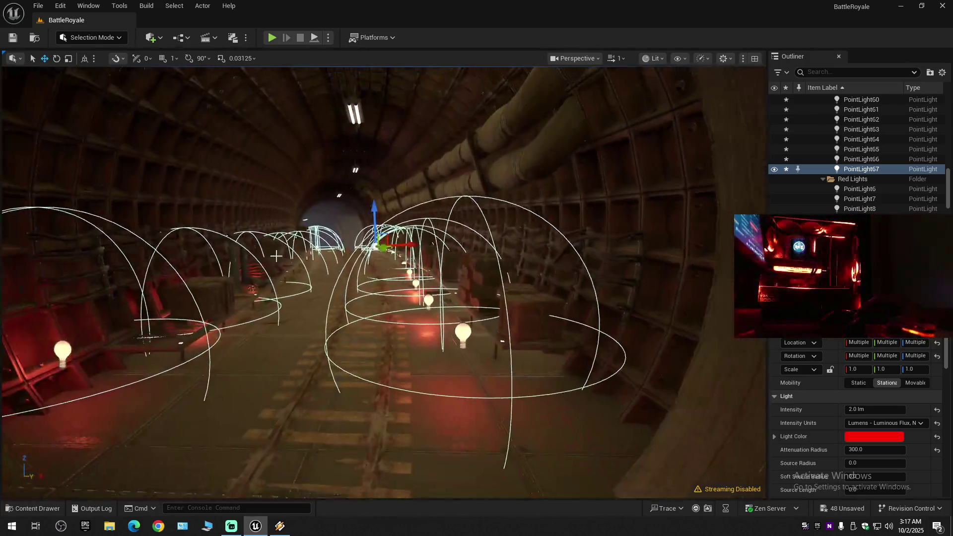
right_click(277, 256)
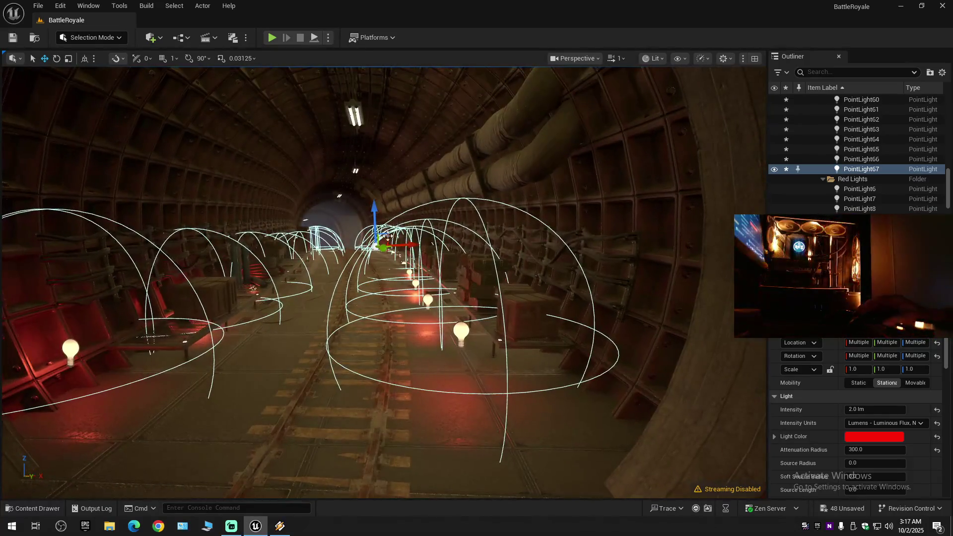
mouse_move(401, 243)
mouse_down()
mouse_move(410, 244)
mouse_move(379, 271)
mouse_move(390, 242)
mouse_up()
drag(434, 174, 423, 161)
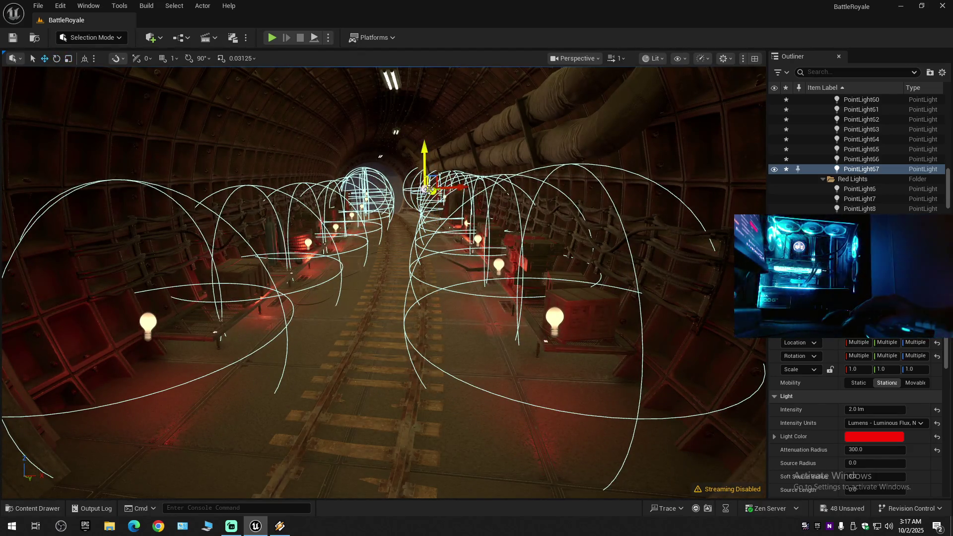
mouse_move(430, 193)
mouse_down()
mouse_move(453, 185)
mouse_move(426, 160)
mouse_up()
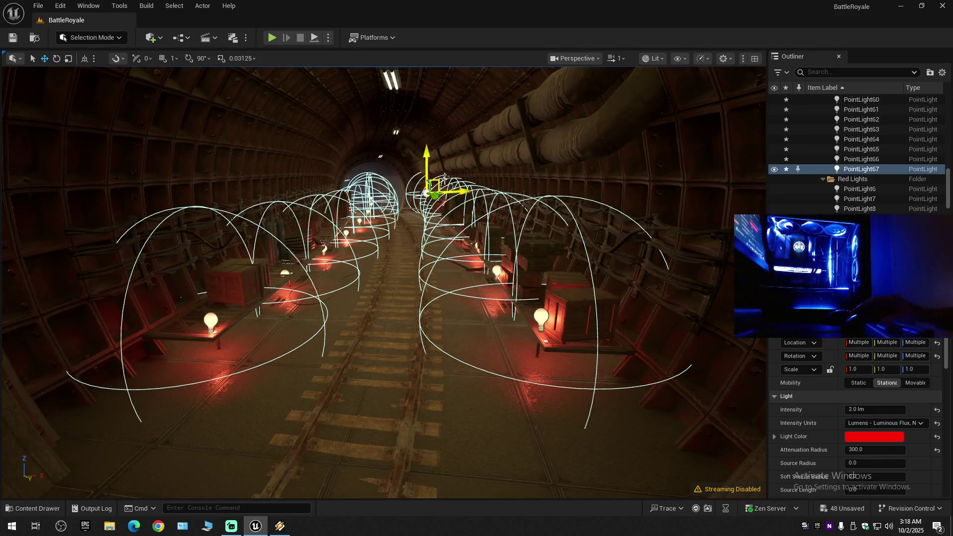
Rotate the copied lights so they follow the tunnel's curve.
key(w)
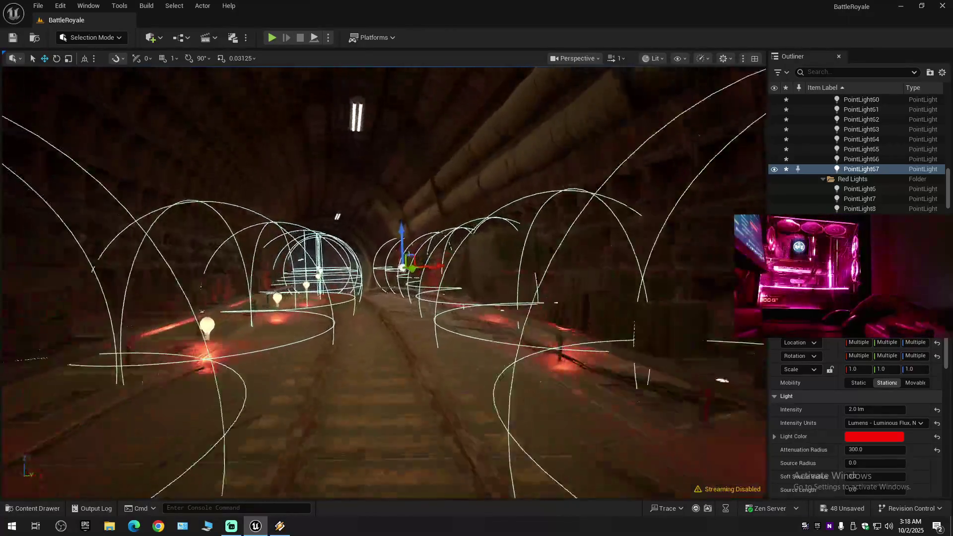
key(w)
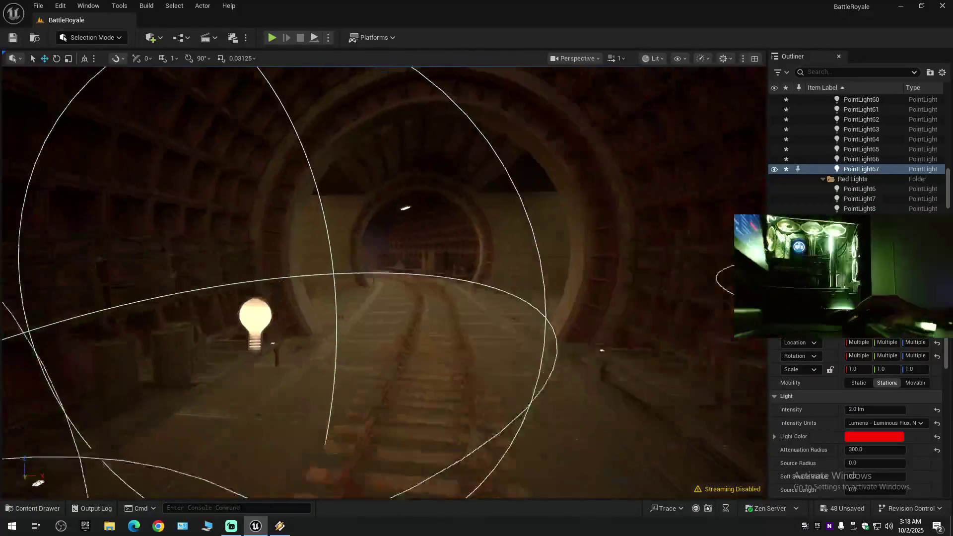
key(s)
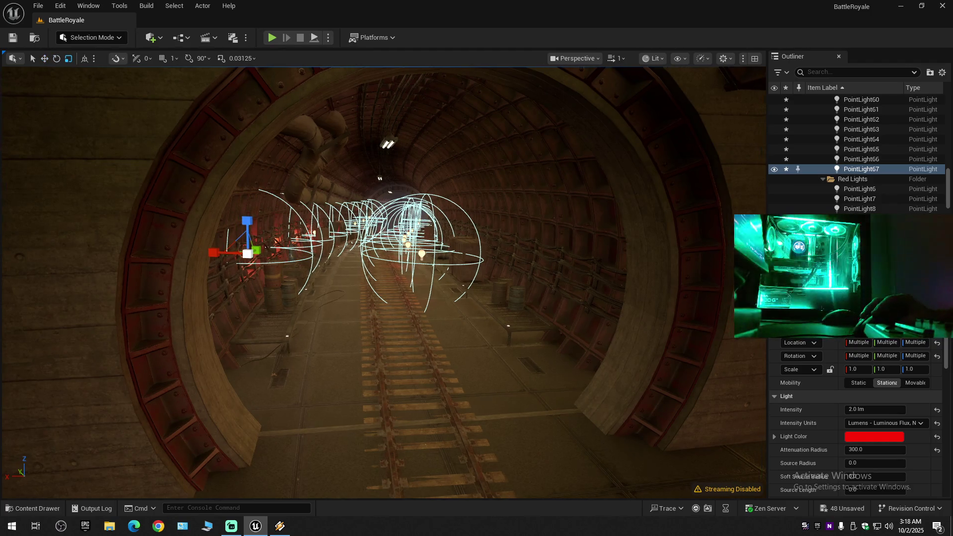
key(d)
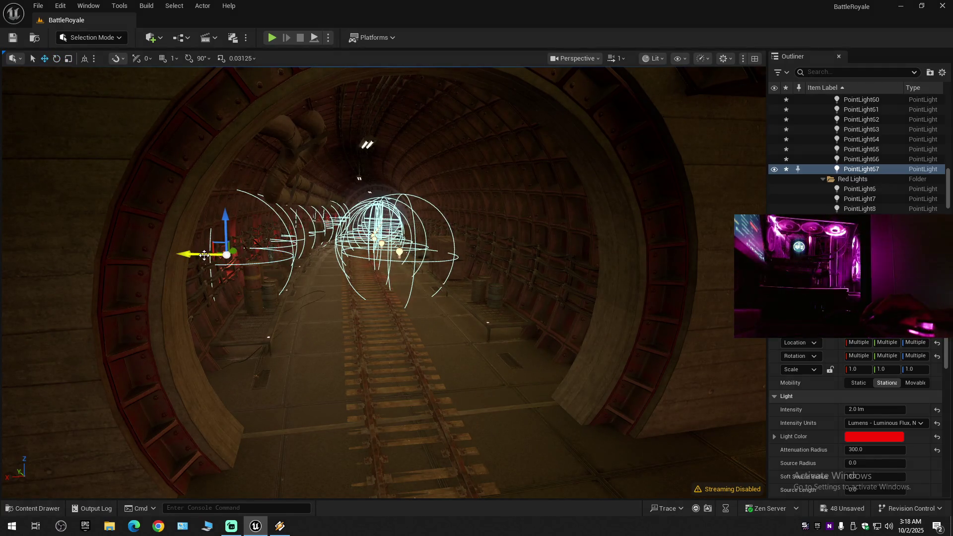
mouse_move(267, 256)
mouse_down()
mouse_move(298, 247)
mouse_move(307, 267)
mouse_move(214, 293)
mouse_up()
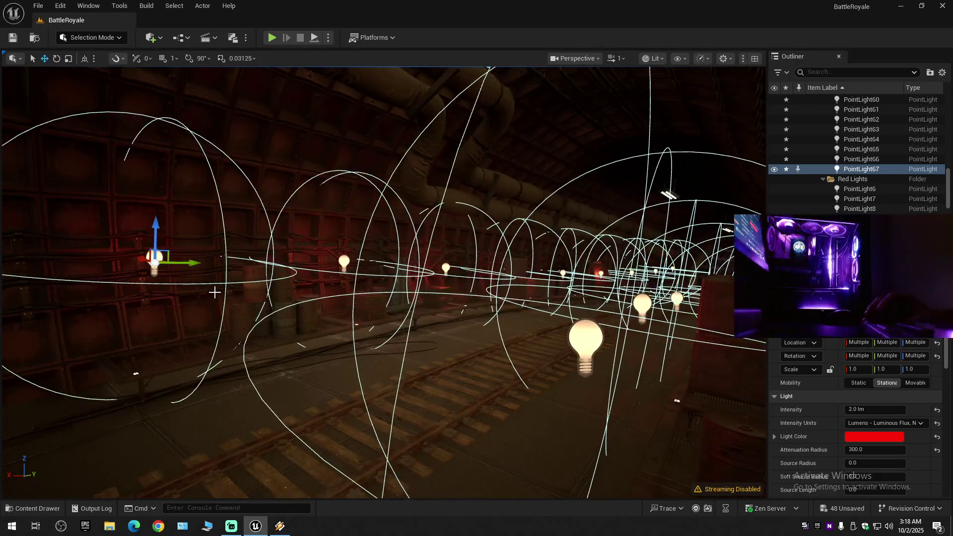
mouse_move(135, 219)
mouse_down()
mouse_move(127, 223)
mouse_move(154, 234)
mouse_move(154, 320)
mouse_move(224, 278)
mouse_move(218, 325)
mouse_up()
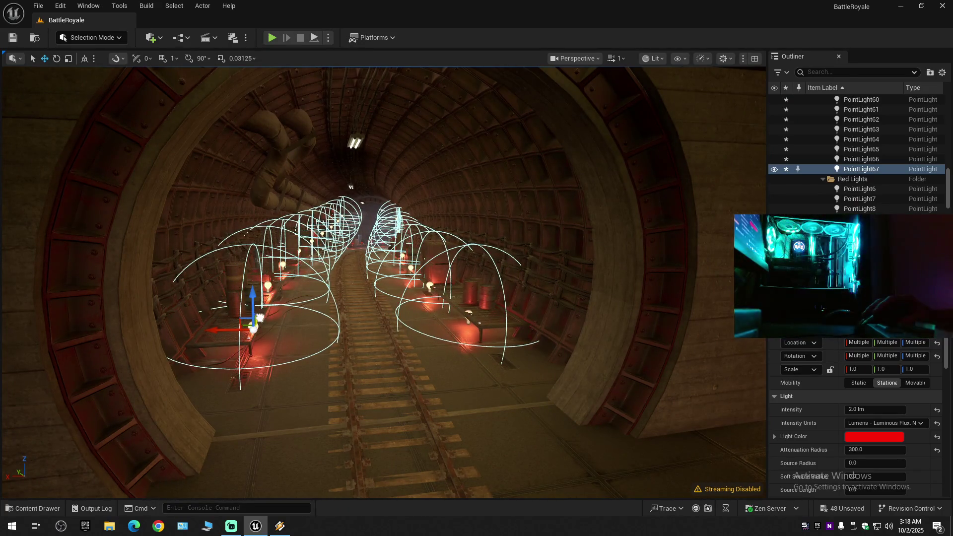
scroll(258, 333, up, 5)
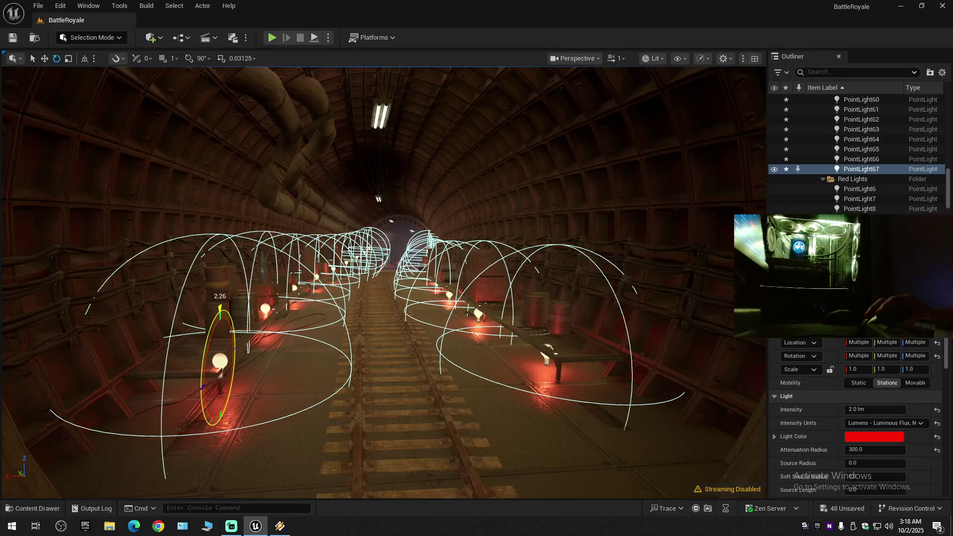
mouse_move(289, 359)
mouse_down()
mouse_move(290, 335)
mouse_move(327, 352)
mouse_move(309, 295)
mouse_up()
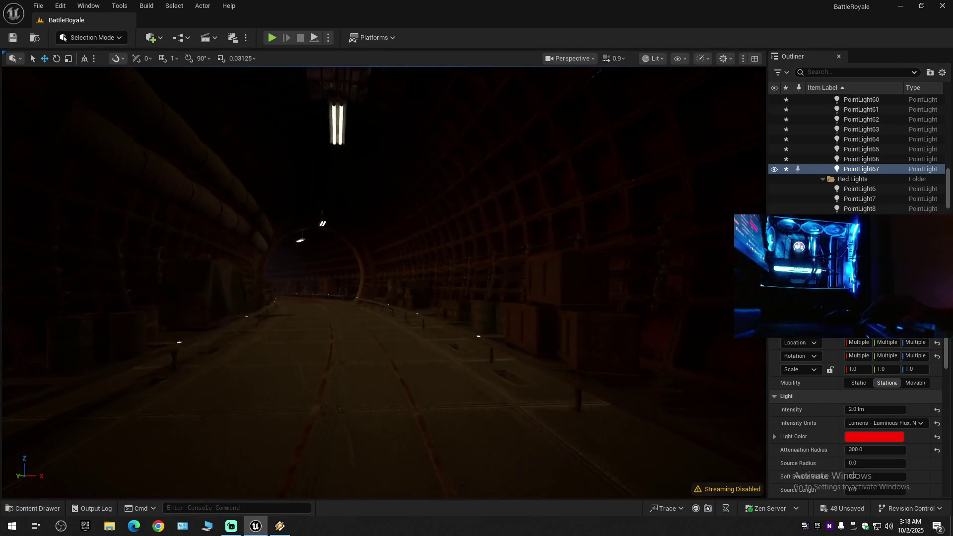
mouse_move(326, 357)
mouse_down()
mouse_move(320, 332)
mouse_move(339, 355)
mouse_up()
Pick out single shelf lights and nudge PointLight65 to the right along the shelf.
click(361, 309)
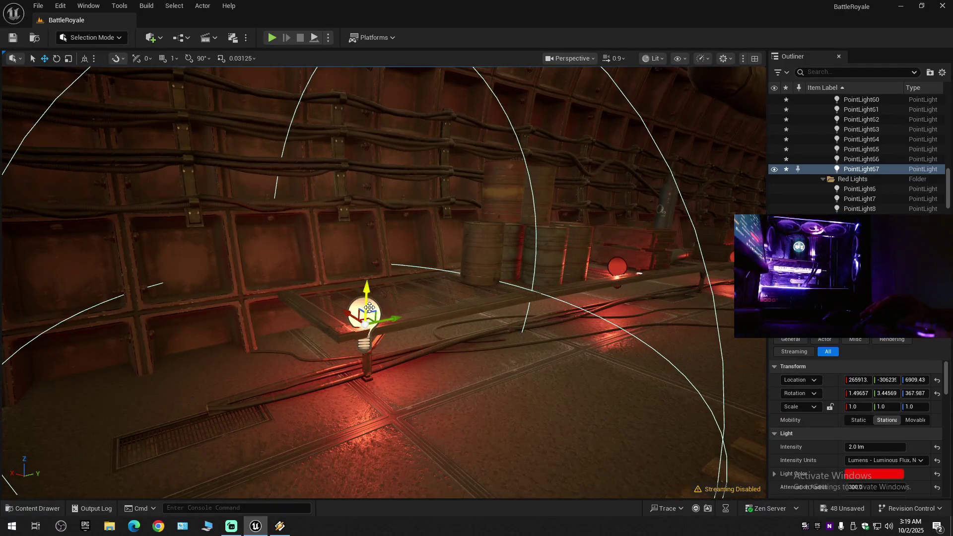
mouse_move(366, 297)
mouse_down()
mouse_move(376, 289)
mouse_move(350, 297)
mouse_move(359, 307)
mouse_move(356, 274)
mouse_move(418, 297)
mouse_move(380, 291)
mouse_up()
click(356, 303)
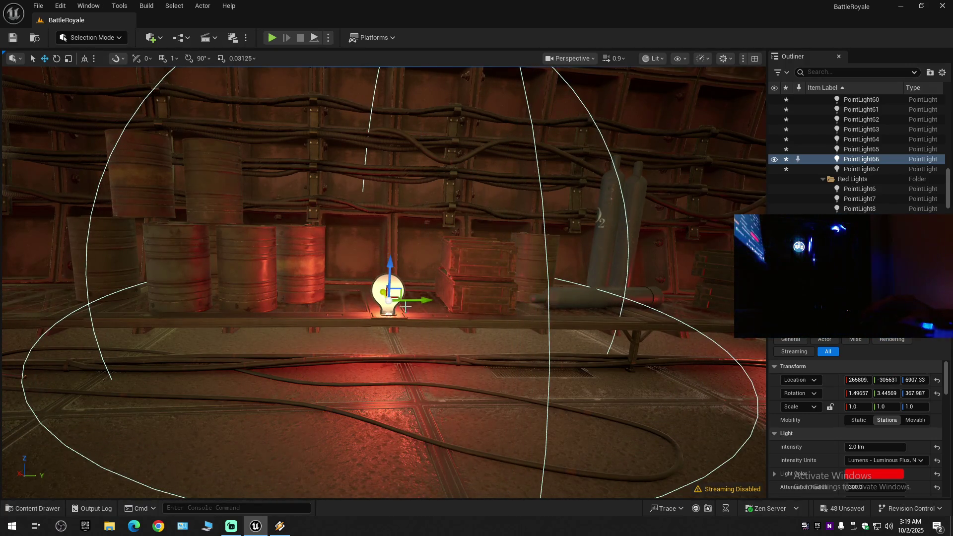
key(d)
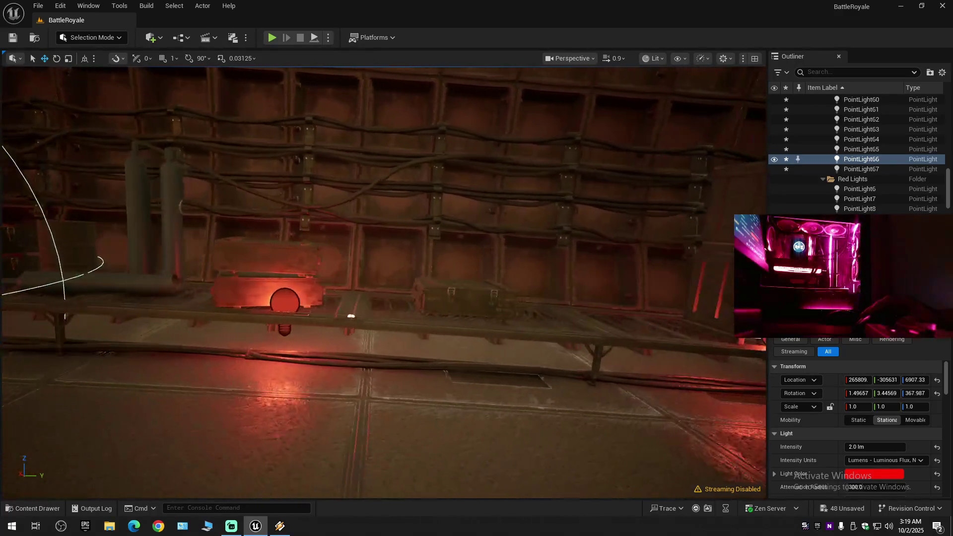
key(s)
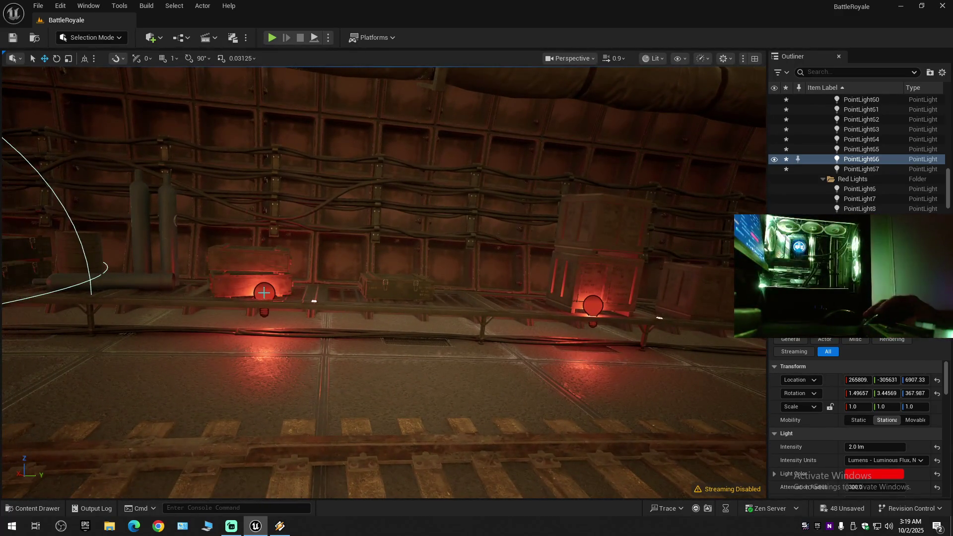
click(266, 293)
drag(300, 299, 342, 300)
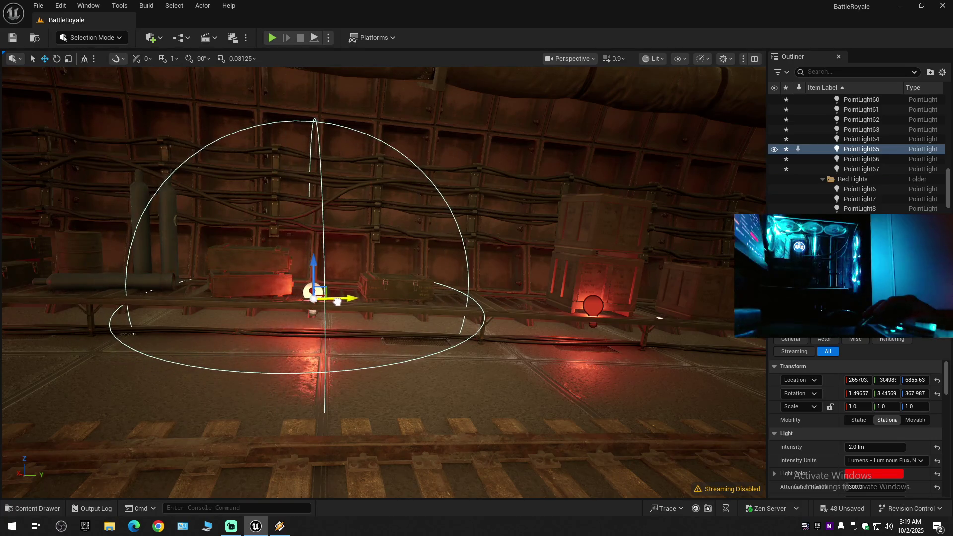
key(f)
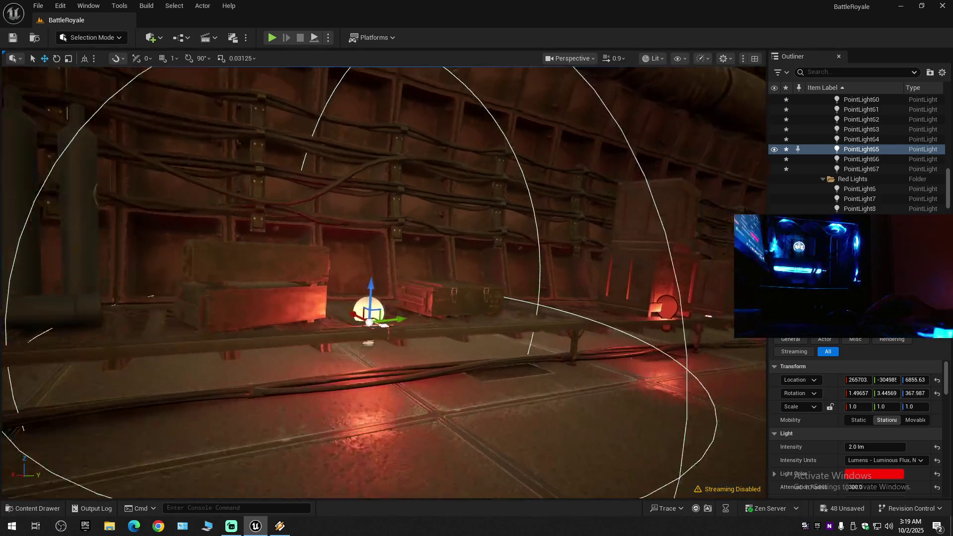
mouse_move(382, 325)
mouse_down()
mouse_move(389, 307)
mouse_move(298, 308)
mouse_move(437, 318)
mouse_up()
drag(354, 351, 437, 351)
Toggle world/local space and move PointLight64 by the crates right and slightly up.
click(375, 329)
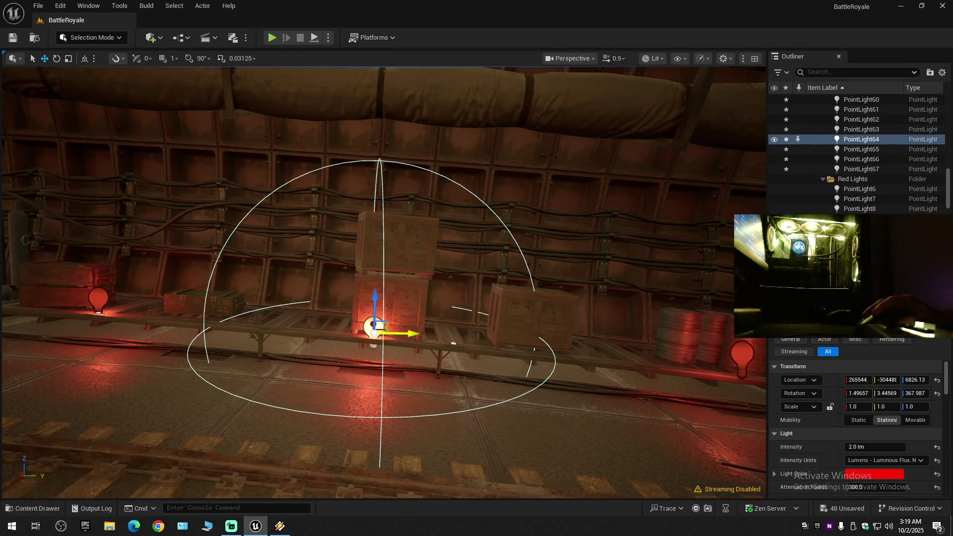
click(420, 336)
click(377, 325)
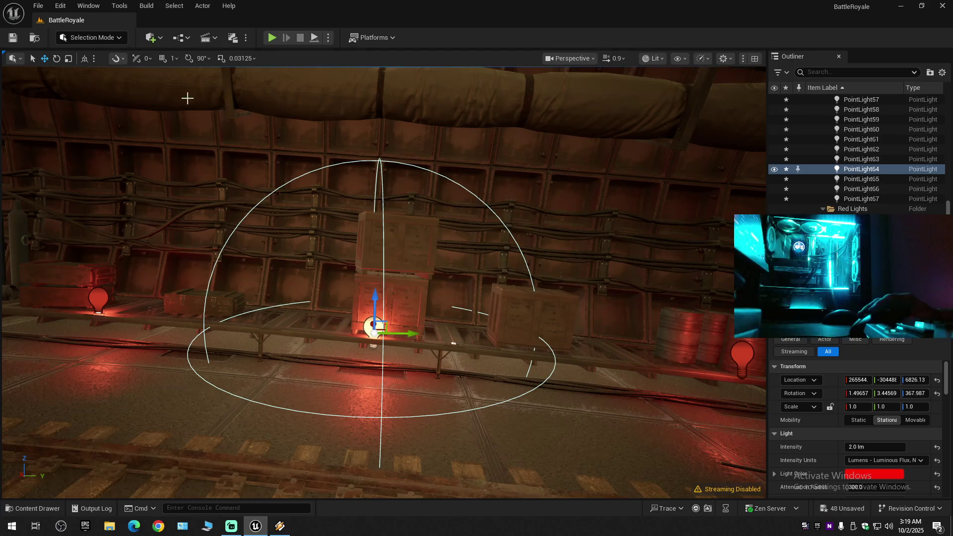
click(83, 61)
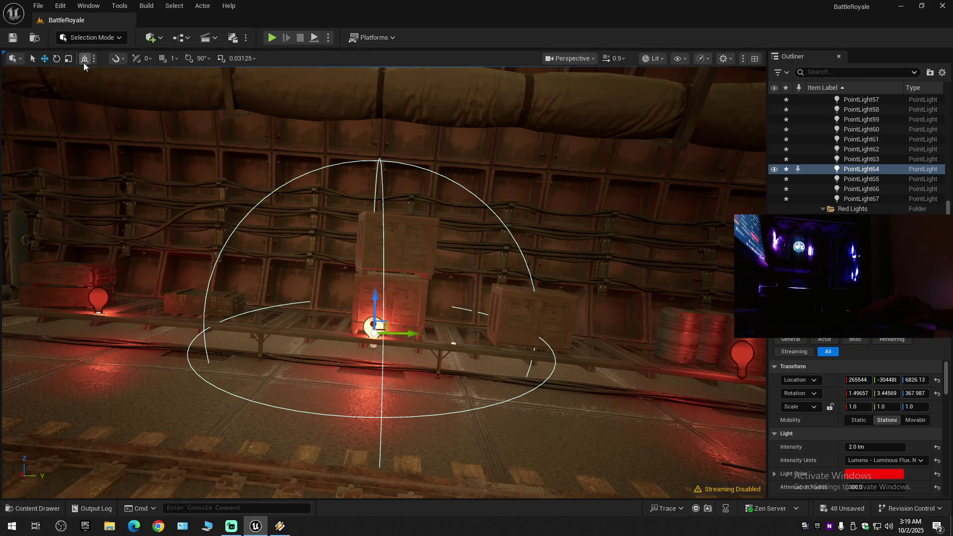
drag(403, 332, 481, 333)
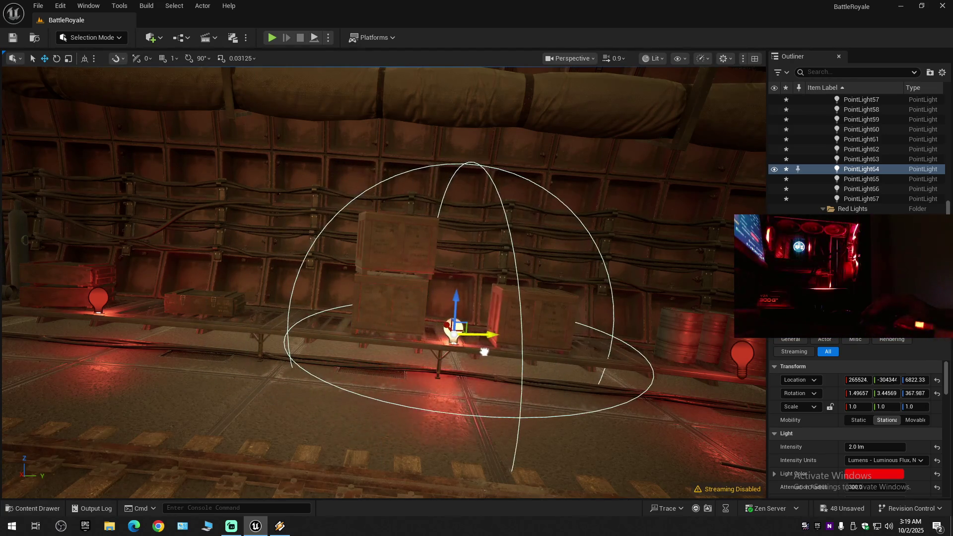
key(d)
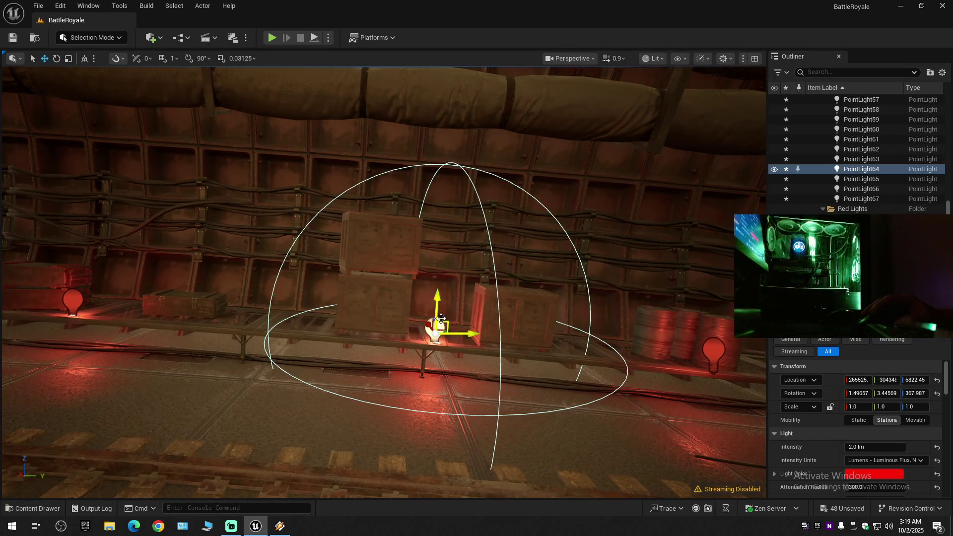
mouse_move(434, 312)
mouse_down()
mouse_move(456, 326)
mouse_move(431, 321)
mouse_move(472, 331)
mouse_up()
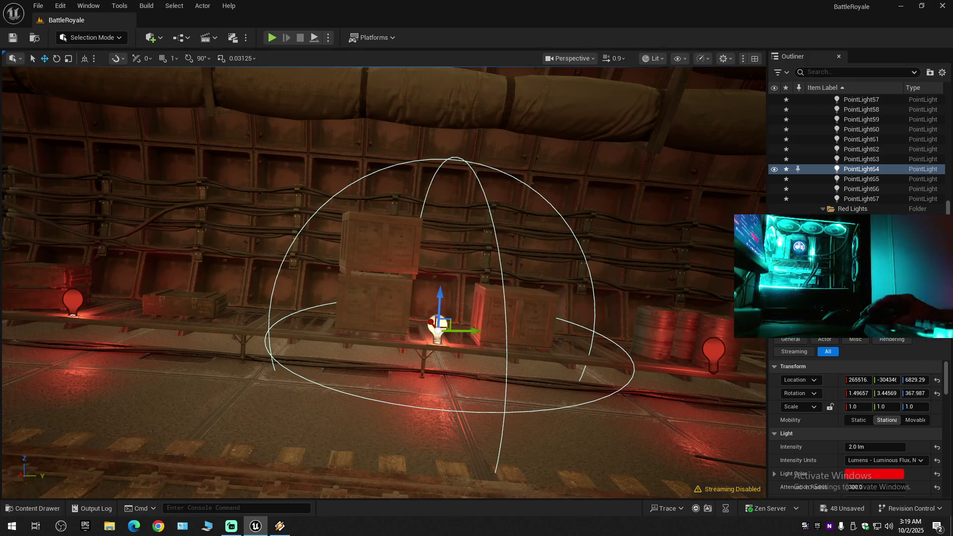
key(w)
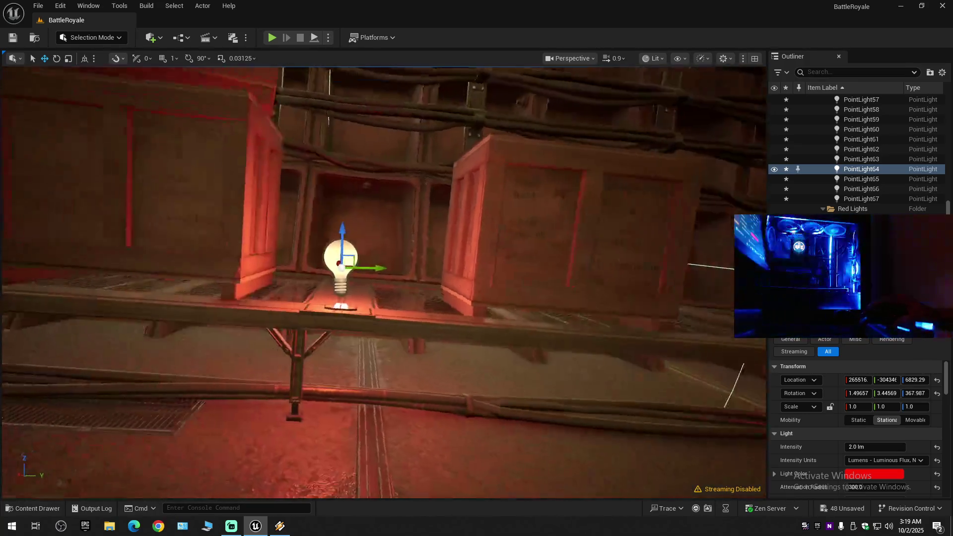
key(s)
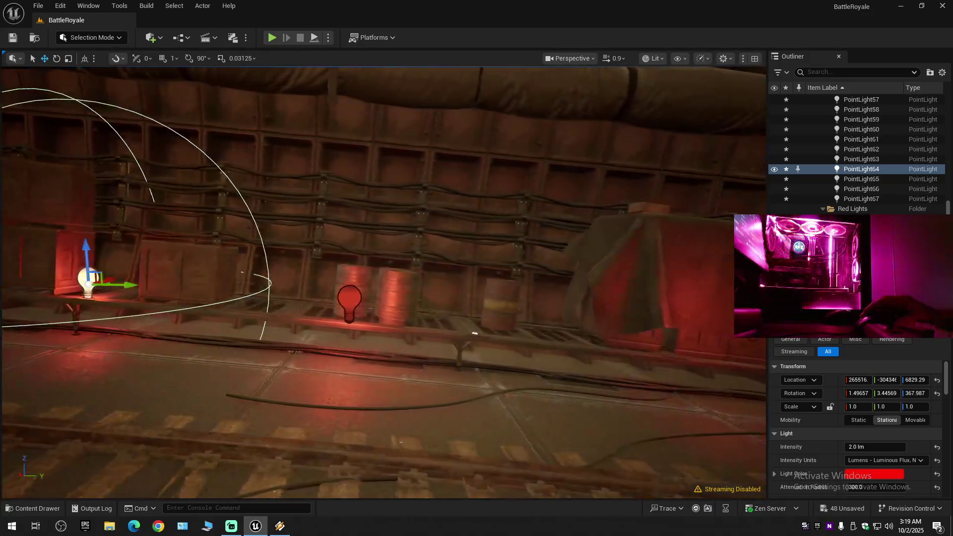
click(338, 298)
Slide PointLight59 right along the shelf, then move PointLight58 up-left and lower it slightly.
drag(373, 305, 499, 318)
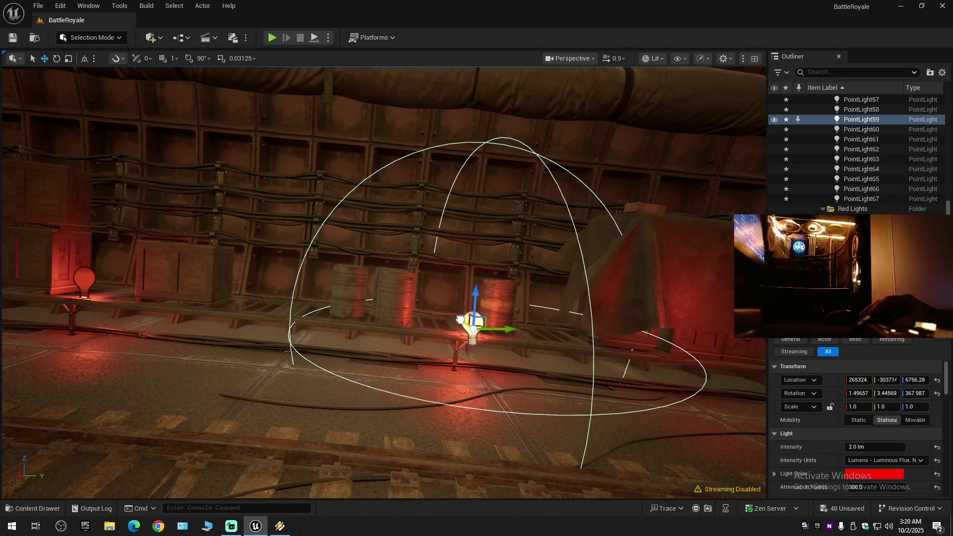
mouse_move(462, 329)
mouse_down()
mouse_move(437, 318)
mouse_move(476, 348)
mouse_move(447, 338)
mouse_move(461, 327)
mouse_move(402, 277)
mouse_move(528, 353)
mouse_move(299, 329)
mouse_up()
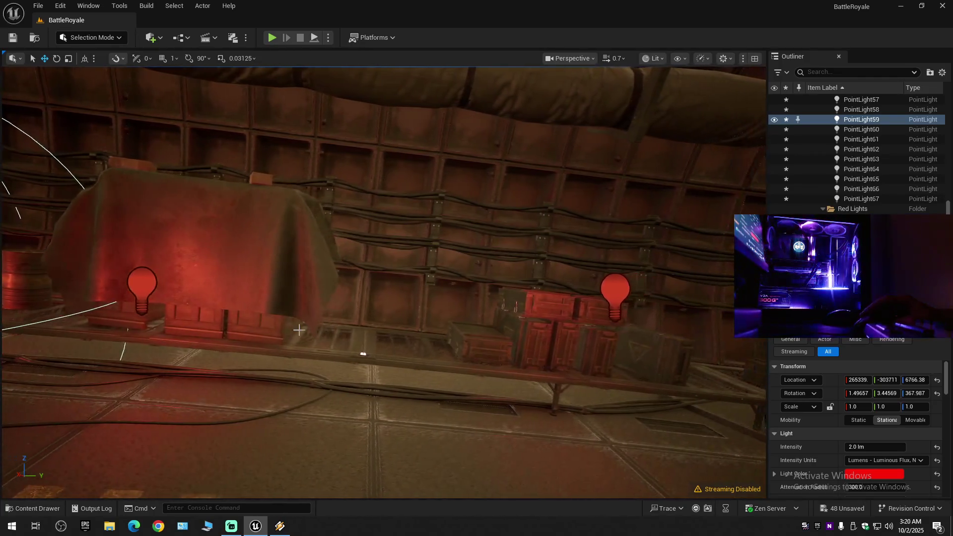
click(142, 284)
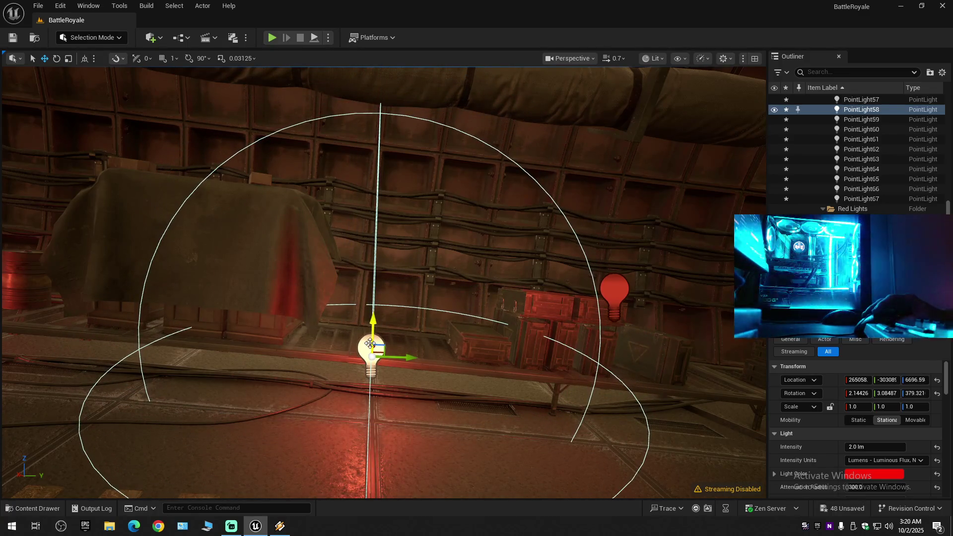
mouse_move(368, 343)
mouse_down()
mouse_move(361, 327)
mouse_move(392, 332)
mouse_up()
mouse_move(366, 298)
mouse_down()
mouse_move(368, 307)
mouse_move(335, 315)
mouse_move(384, 334)
mouse_move(412, 315)
mouse_move(298, 278)
mouse_move(304, 323)
mouse_move(493, 313)
mouse_up()
Lower PointLight57 down onto the stacked red crates.
click(328, 288)
click(467, 268)
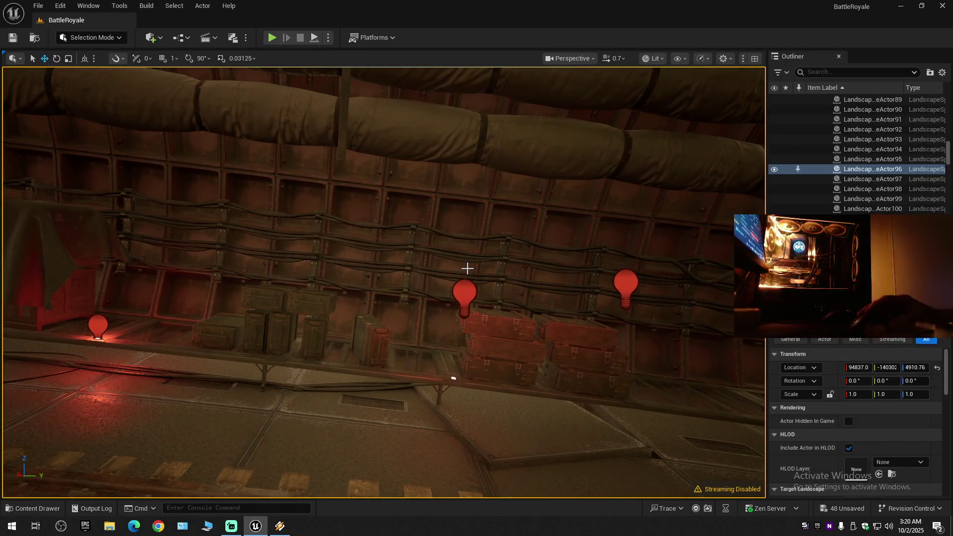
click(458, 287)
mouse_move(458, 287)
mouse_down()
mouse_move(459, 366)
mouse_move(447, 347)
mouse_move(482, 357)
mouse_up()
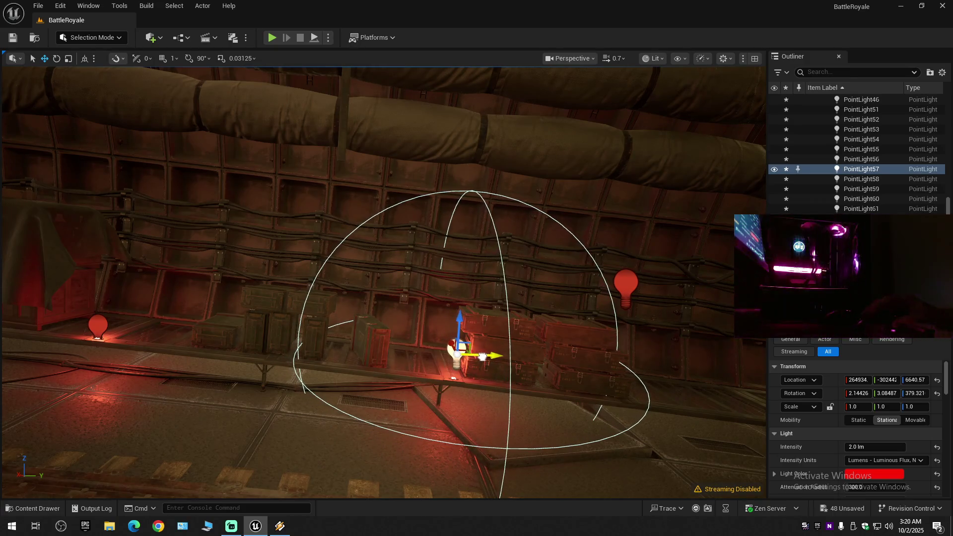
mouse_move(458, 323)
mouse_down()
mouse_move(449, 353)
mouse_move(485, 372)
mouse_move(718, 159)
mouse_move(546, 238)
mouse_move(381, 287)
mouse_move(384, 273)
mouse_move(446, 298)
mouse_move(496, 297)
mouse_up()
drag(229, 245, 288, 245)
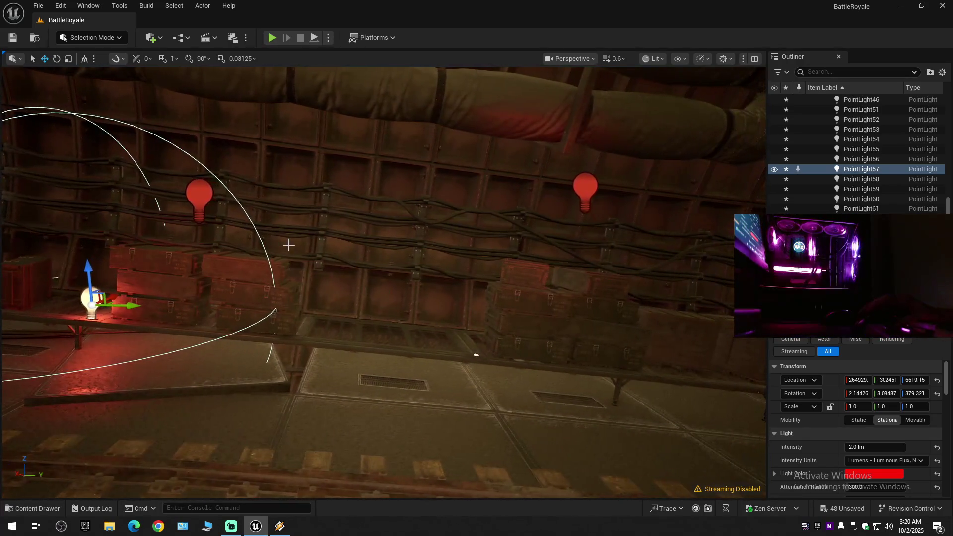
Bring PointLight56 down from above the crates onto the middle of the shelf.
click(207, 203)
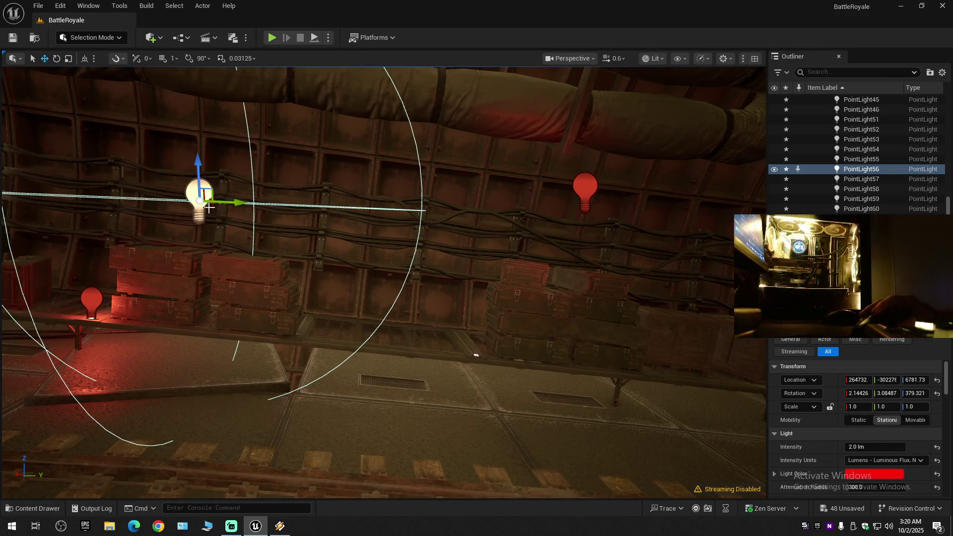
mouse_move(224, 201)
mouse_down()
mouse_move(483, 256)
mouse_move(484, 326)
mouse_move(451, 337)
mouse_move(441, 323)
mouse_move(516, 332)
mouse_move(502, 331)
mouse_up()
drag(480, 300, 481, 312)
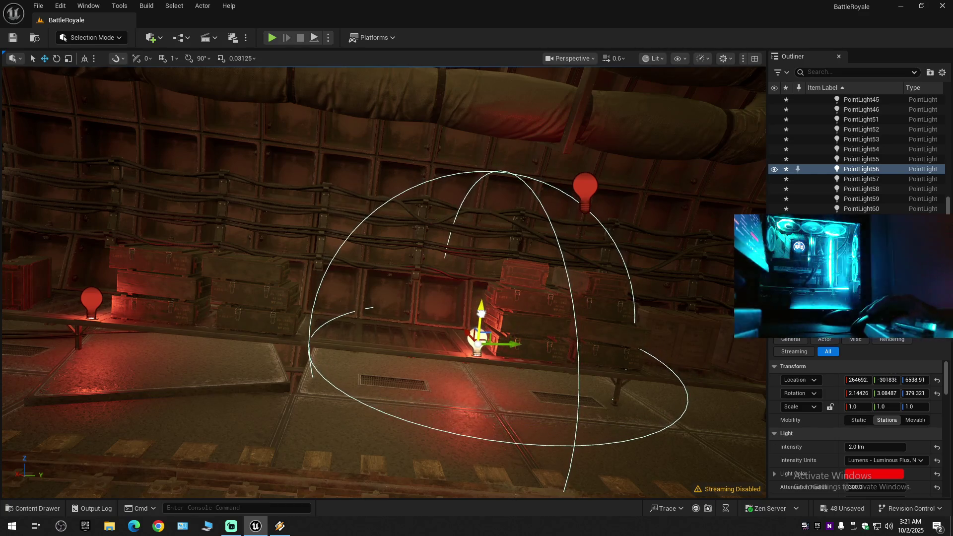
scroll(504, 339, up, 10)
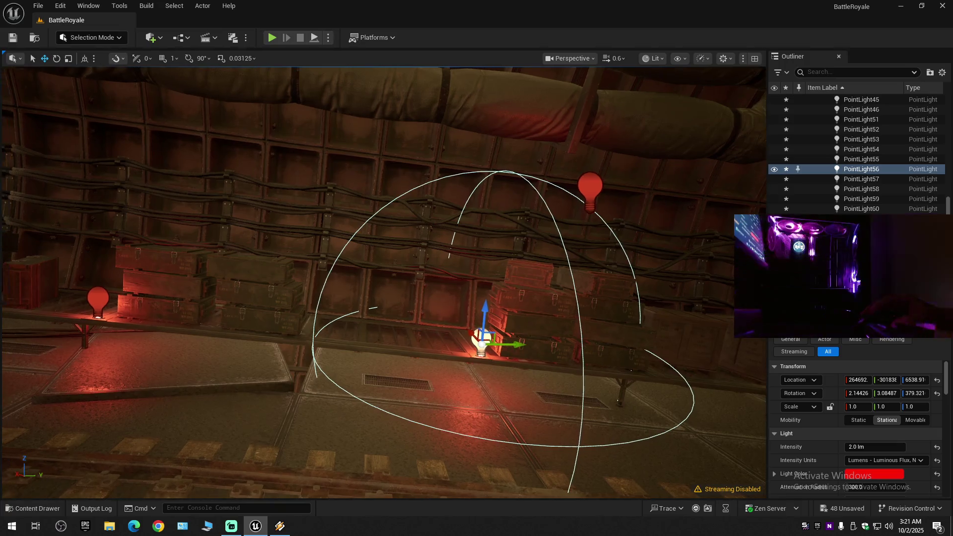
scroll(464, 363, down, 10)
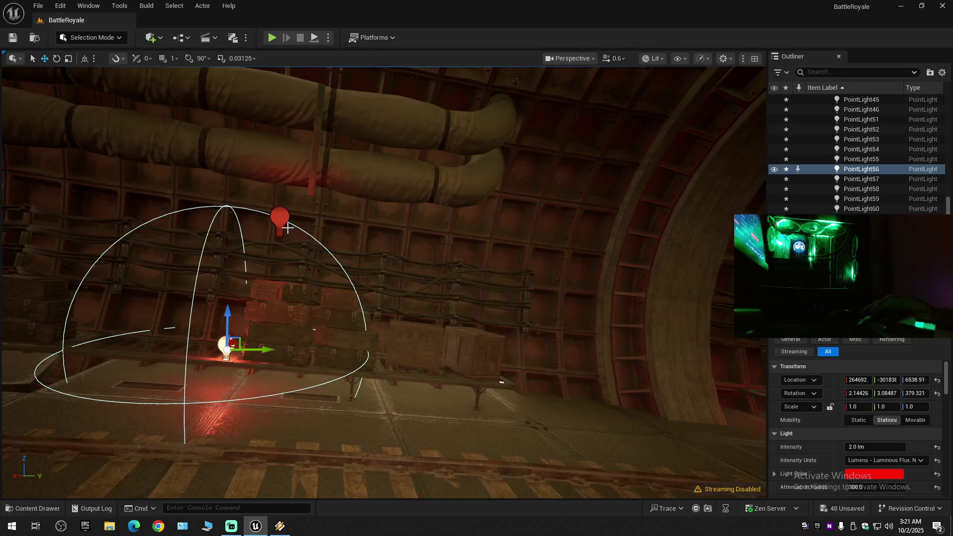
Shift PointLight55 right and drop it to the shelf against the crate.
click(278, 222)
mouse_move(311, 224)
mouse_down()
mouse_move(496, 233)
mouse_move(539, 265)
mouse_up()
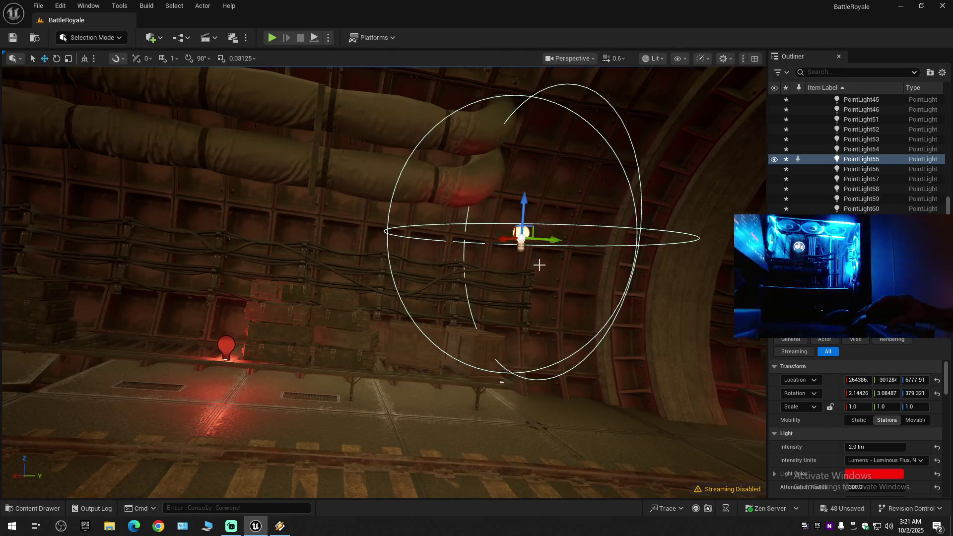
drag(525, 211, 530, 321)
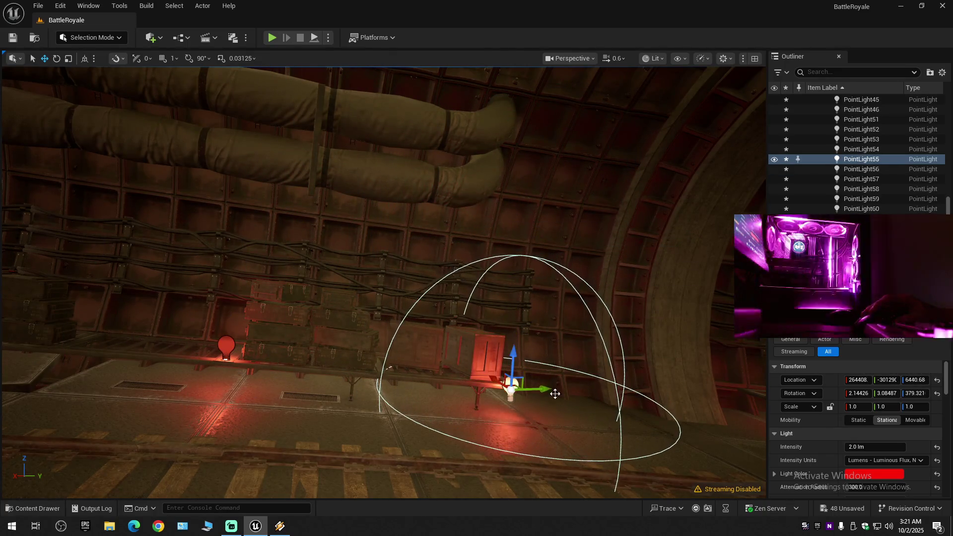
key(f)
drag(467, 346, 426, 317)
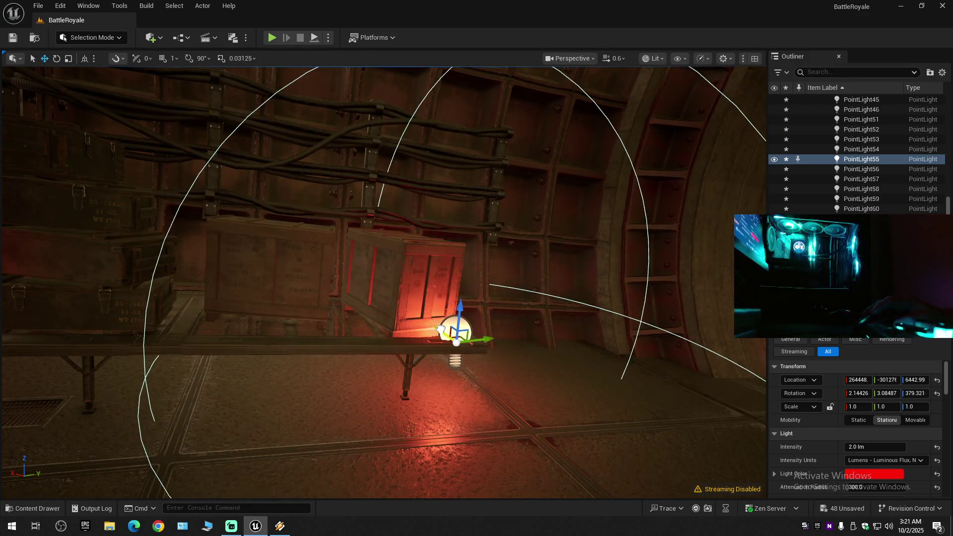
scroll(440, 329, down, 6)
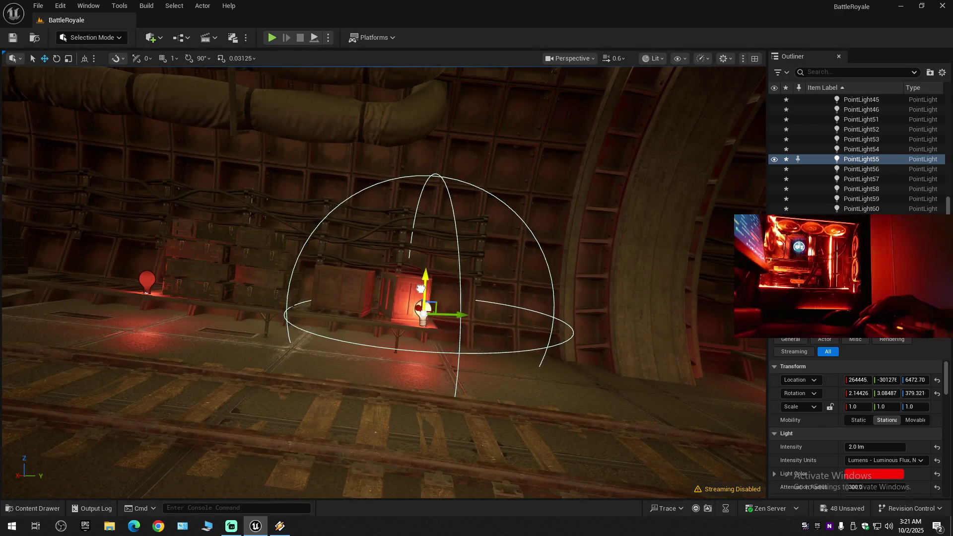
Lower PointLight46 from about 6752 to 6464 onto the low shelf by the cable wall.
mouse_move(468, 337)
mouse_down()
mouse_move(322, 306)
mouse_move(480, 351)
mouse_up()
mouse_move(516, 314)
mouse_down()
mouse_move(486, 278)
mouse_move(527, 248)
mouse_up()
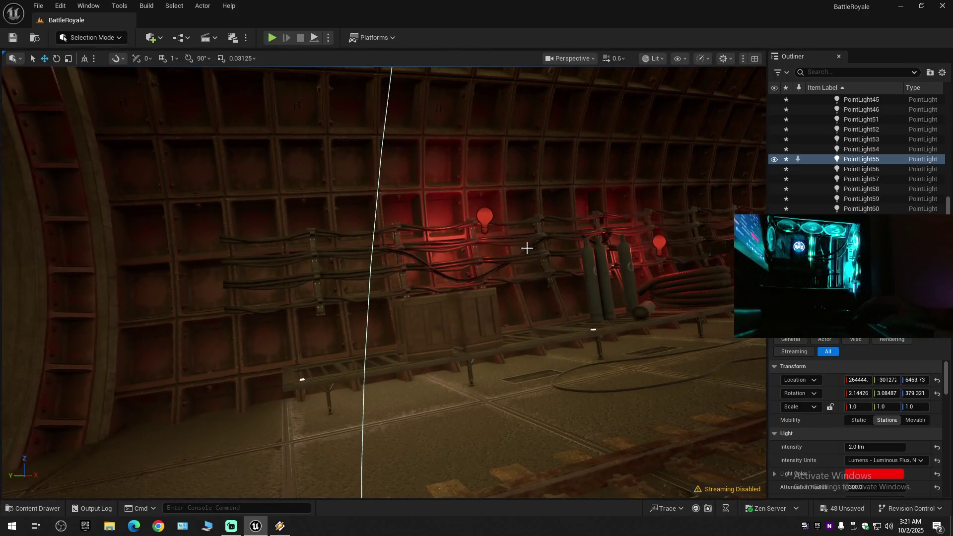
click(484, 218)
mouse_move(456, 219)
mouse_down()
mouse_move(306, 240)
mouse_move(268, 261)
mouse_move(276, 371)
mouse_up()
drag(305, 400, 300, 377)
drag(324, 326, 329, 336)
mouse_move(393, 355)
mouse_down()
mouse_move(381, 342)
mouse_move(396, 342)
mouse_up()
mouse_move(397, 277)
mouse_down()
mouse_move(397, 265)
mouse_move(477, 272)
mouse_move(582, 255)
mouse_up()
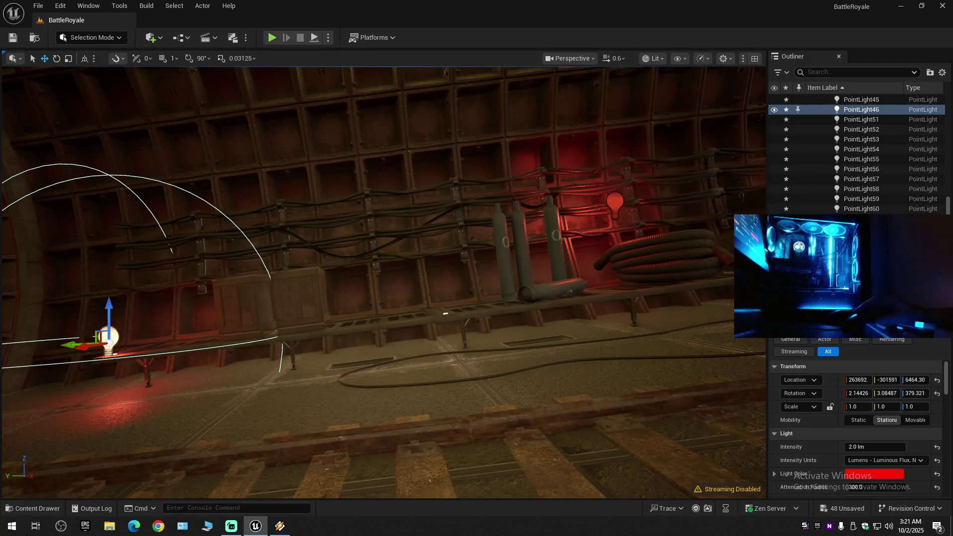
Lower PointLight51 from the tunnel wall down onto the shelf.
click(608, 211)
drag(602, 198, 471, 277)
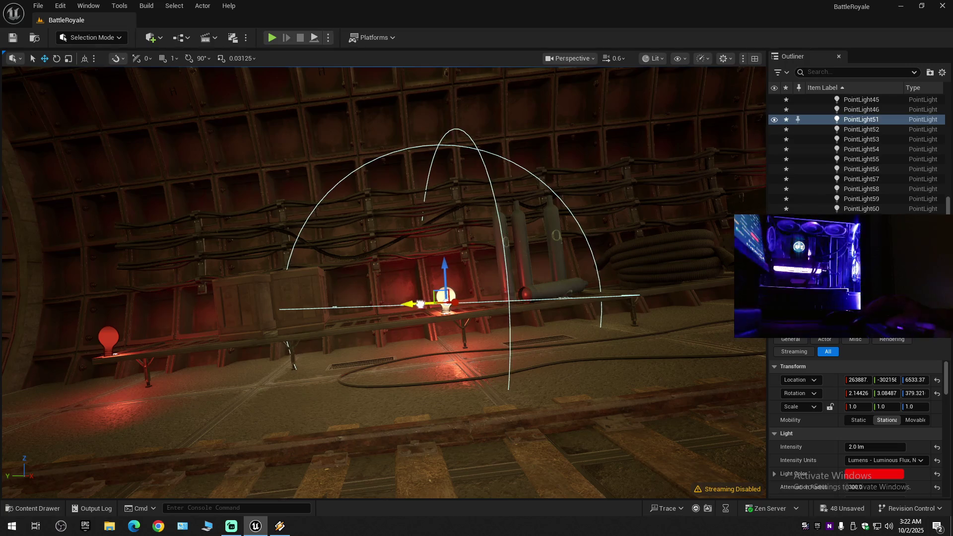
mouse_move(459, 307)
mouse_down()
mouse_move(447, 298)
mouse_move(477, 293)
mouse_move(426, 263)
mouse_move(447, 276)
mouse_move(491, 276)
mouse_up()
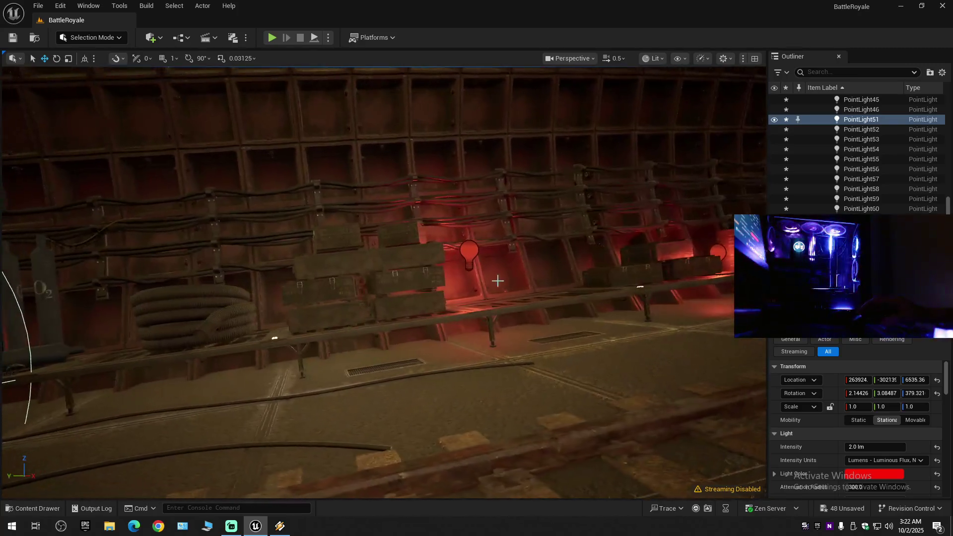
Drag PointLight52 down from the wall toward the shelf.
click(469, 258)
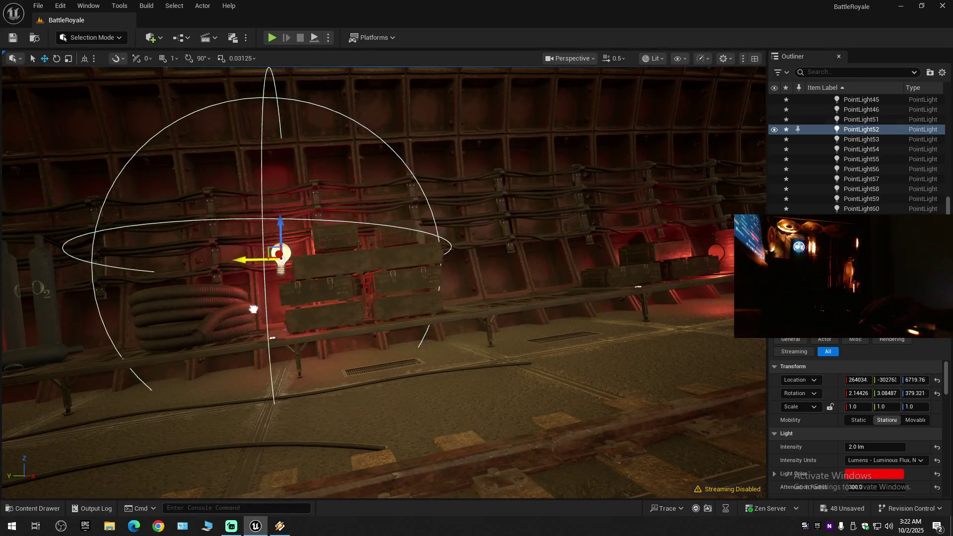
mouse_move(263, 231)
mouse_down()
mouse_move(261, 273)
mouse_move(278, 293)
mouse_move(382, 303)
mouse_move(389, 274)
mouse_move(441, 276)
mouse_move(357, 278)
mouse_move(387, 278)
mouse_up()
scroll(387, 278, up, 1)
click(556, 301)
Move PointLight53 and PointLight54 left and down along the shelf to the crates.
mouse_move(556, 300)
mouse_down()
mouse_move(398, 311)
mouse_move(400, 322)
mouse_move(394, 306)
mouse_move(398, 340)
mouse_move(392, 314)
mouse_up()
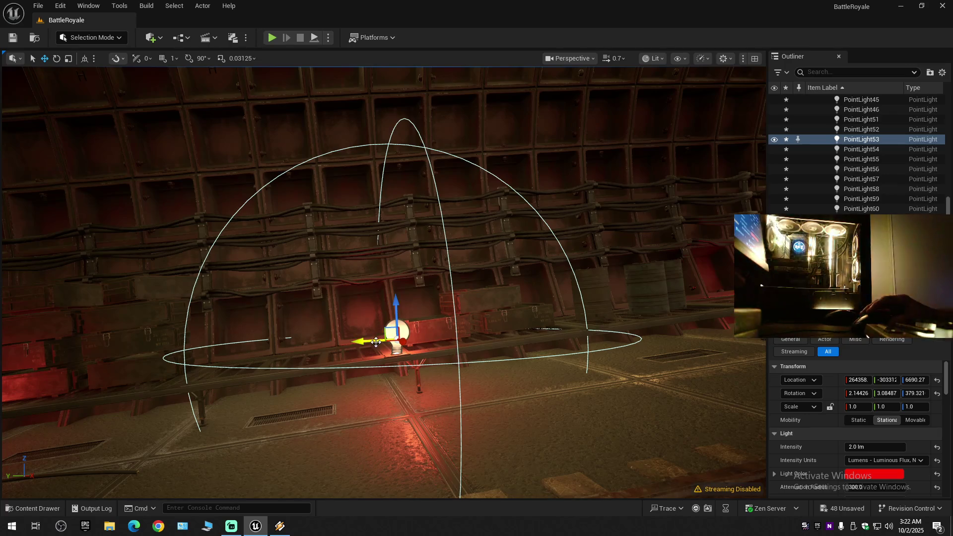
mouse_move(400, 398)
mouse_down()
mouse_move(449, 394)
mouse_move(347, 387)
mouse_move(499, 349)
mouse_up()
scroll(397, 391, down, 2)
click(399, 362)
drag(557, 293, 400, 315)
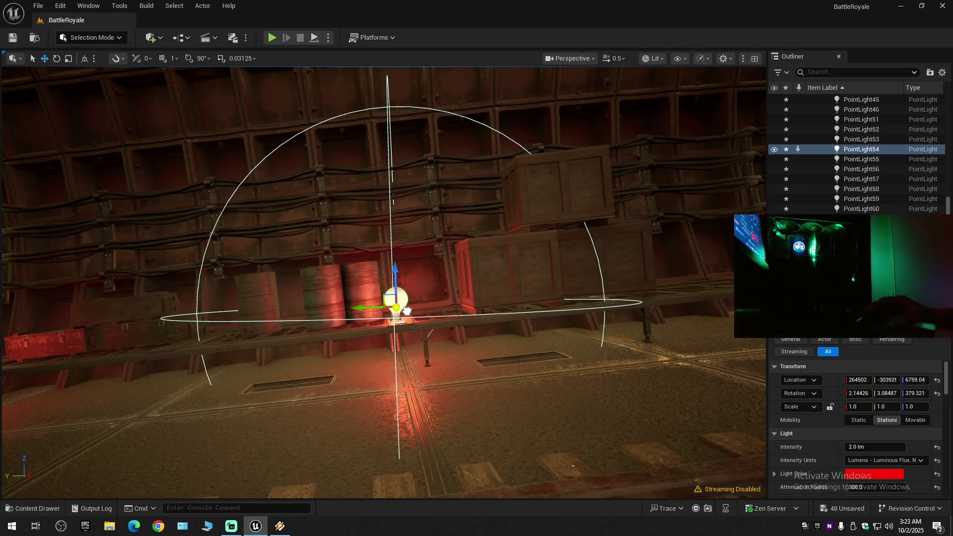
drag(414, 312, 459, 347)
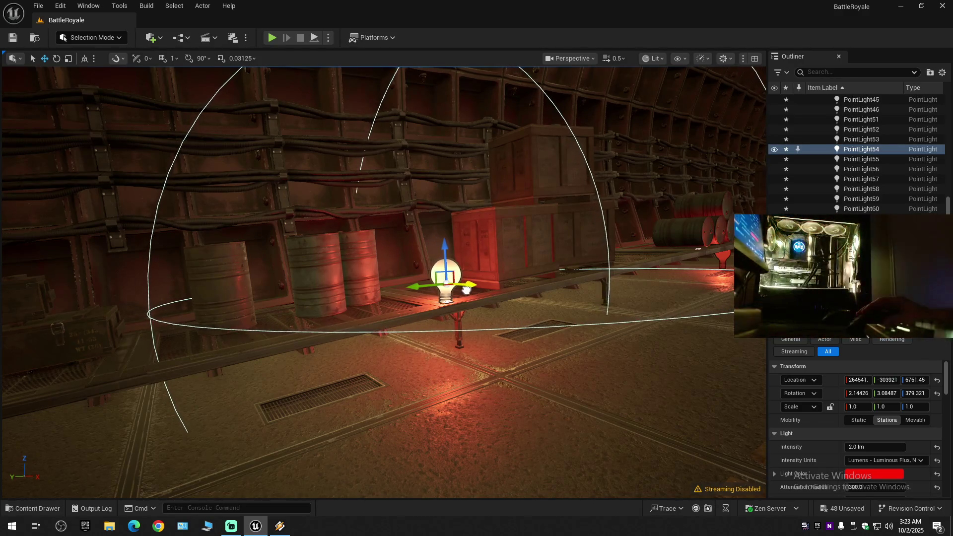
drag(468, 290, 428, 294)
mouse_move(500, 317)
mouse_down()
mouse_move(530, 324)
mouse_move(581, 298)
mouse_move(575, 268)
mouse_move(638, 273)
mouse_up()
Move PointLight60 left along the shelf and adjust its height.
click(585, 315)
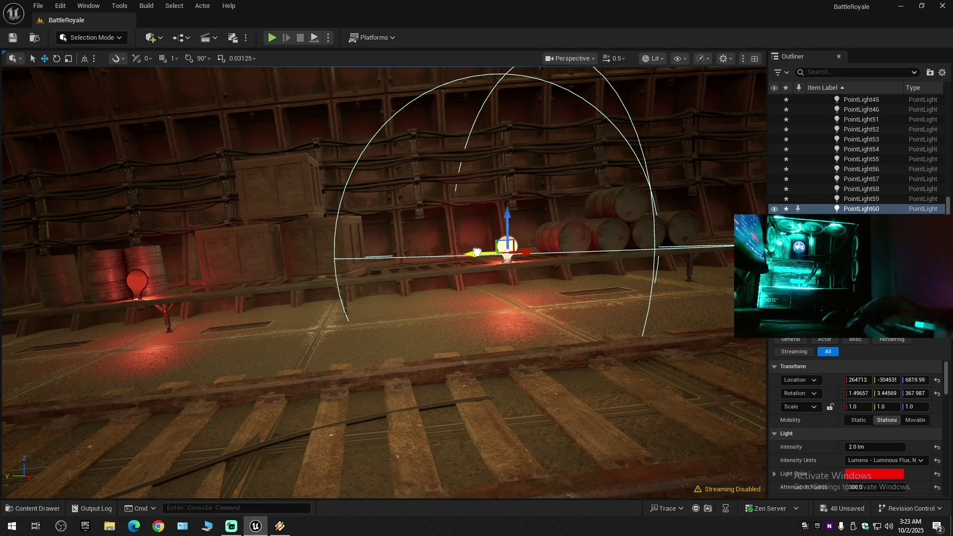
drag(475, 253, 320, 262)
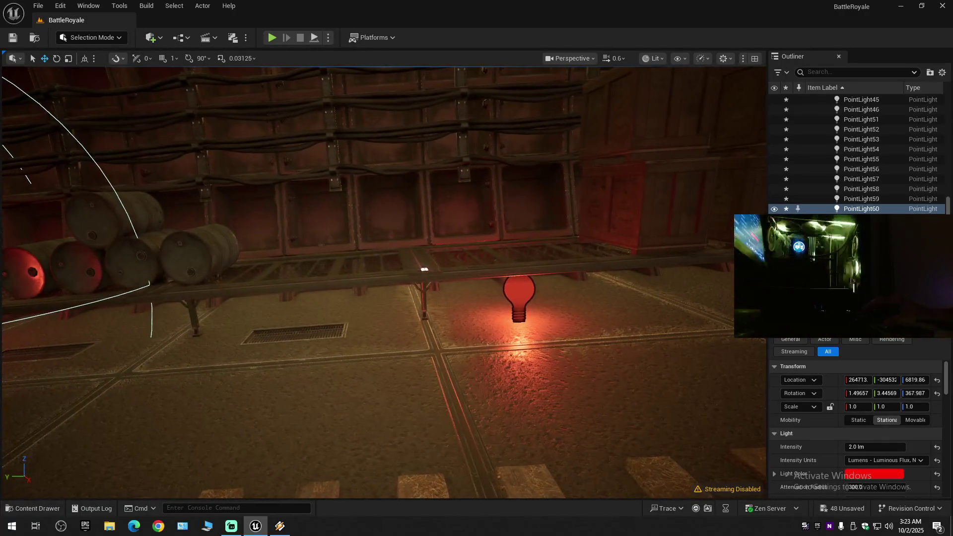
drag(503, 299, 403, 304)
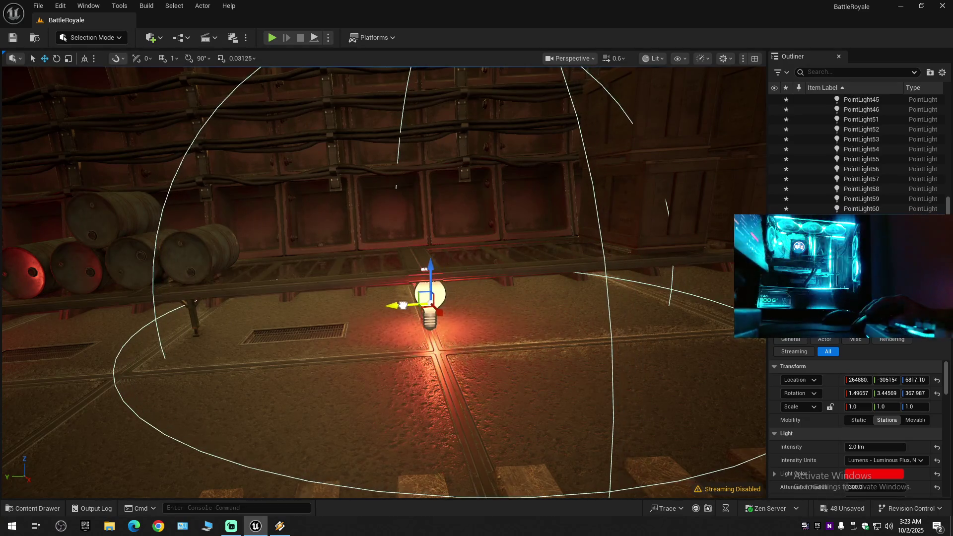
drag(428, 274, 428, 230)
drag(426, 348, 466, 348)
drag(463, 263, 473, 259)
scroll(437, 239, down, 5)
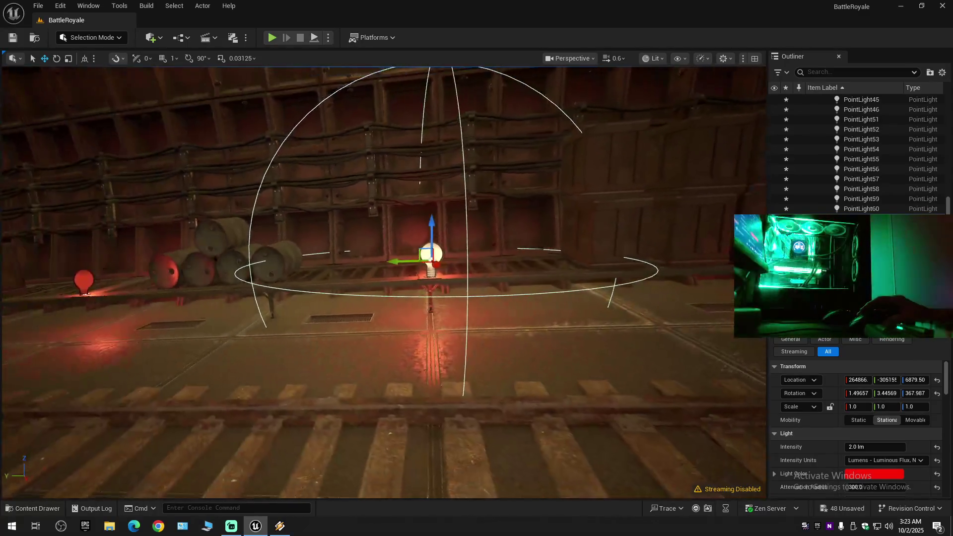
drag(431, 232, 531, 278)
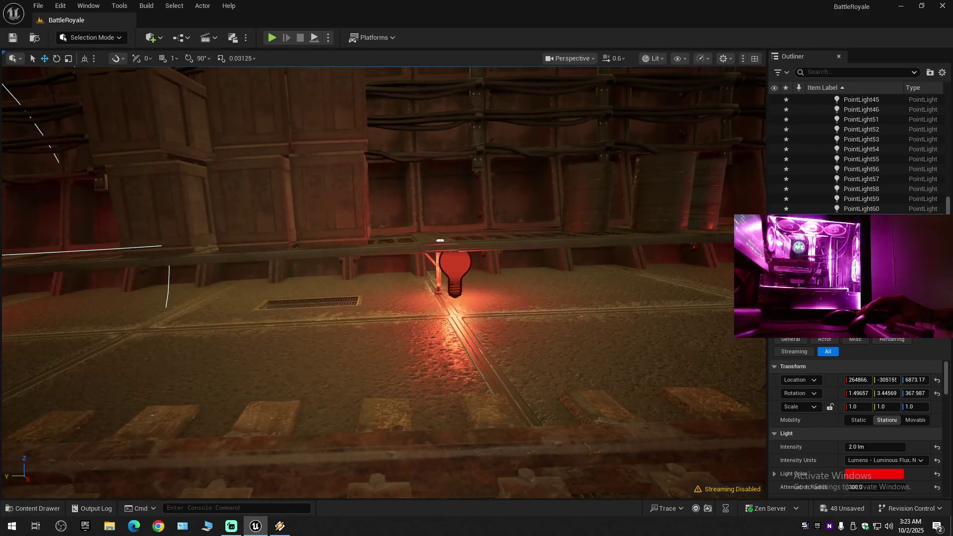
Lift PointLight62, the red bulb, above the shelf.
click(454, 273)
mouse_move(455, 253)
mouse_down()
mouse_move(452, 191)
mouse_move(417, 221)
mouse_move(377, 233)
mouse_move(466, 253)
mouse_move(493, 247)
mouse_move(475, 271)
mouse_move(505, 270)
mouse_up()
click(476, 272)
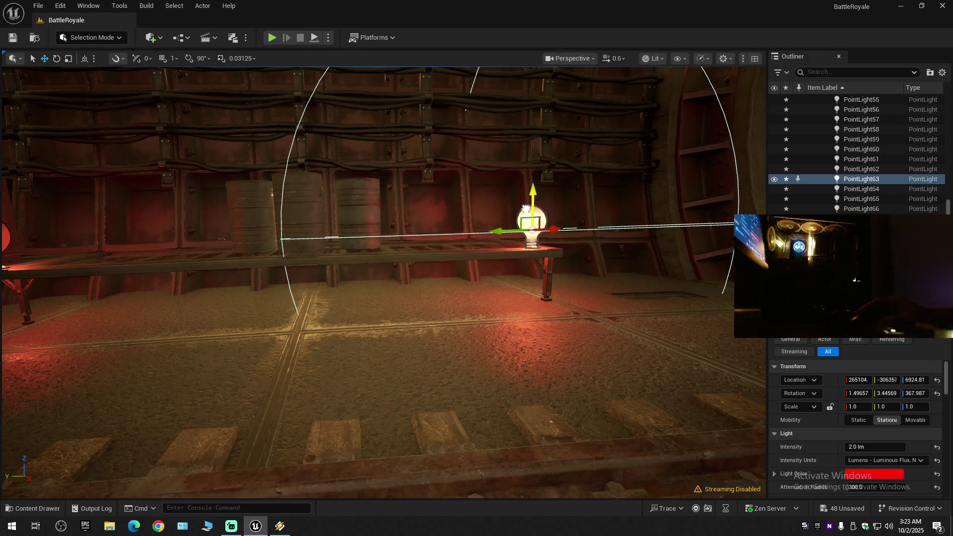
drag(476, 278, 476, 277)
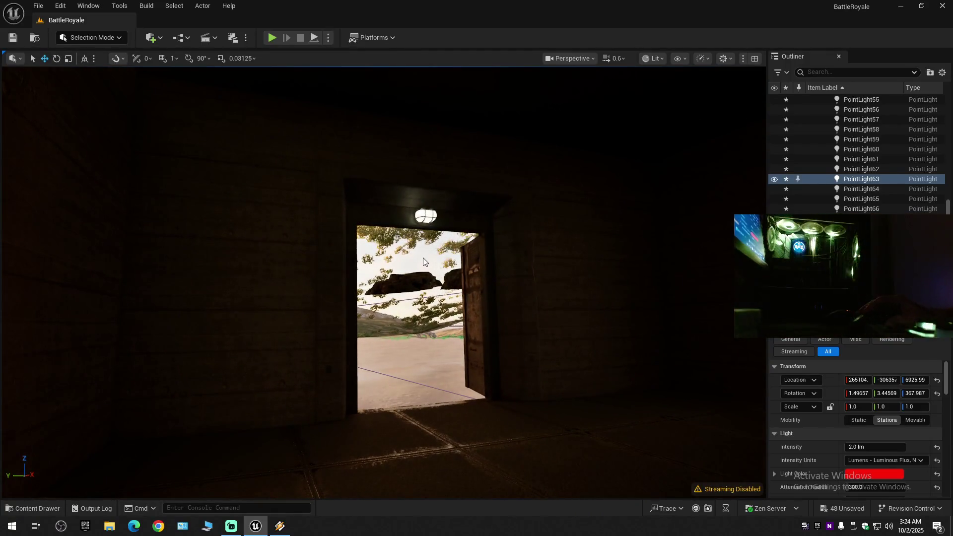
key(Escape)
drag(508, 278, 508, 278)
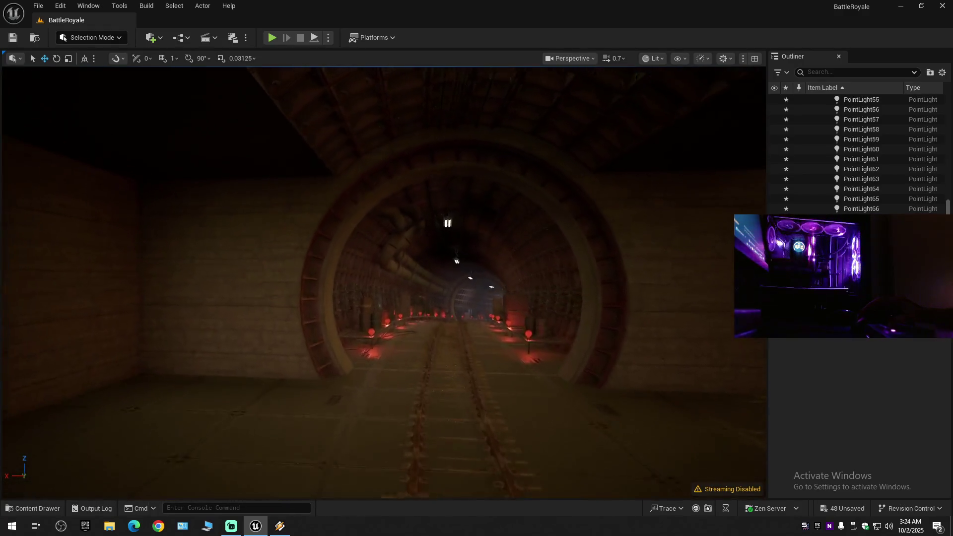
drag(477, 278, 477, 278)
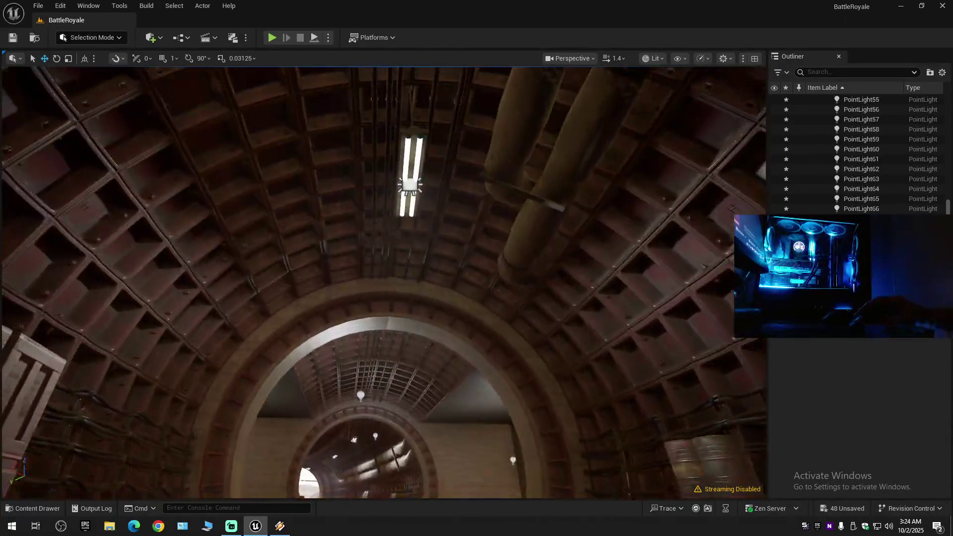
drag(489, 220, 489, 219)
click(407, 200)
drag(419, 255, 408, 281)
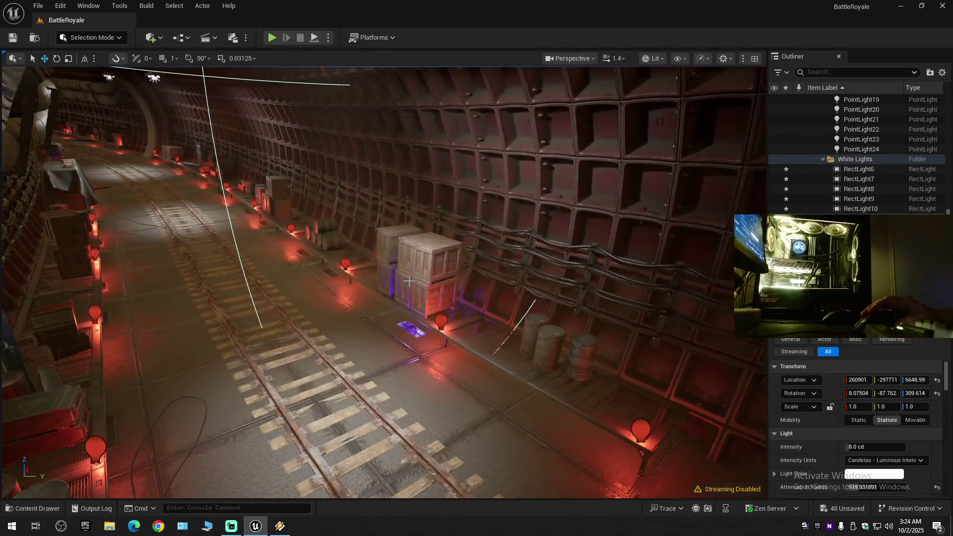
click(411, 328)
drag(409, 228, 409, 228)
click(313, 253)
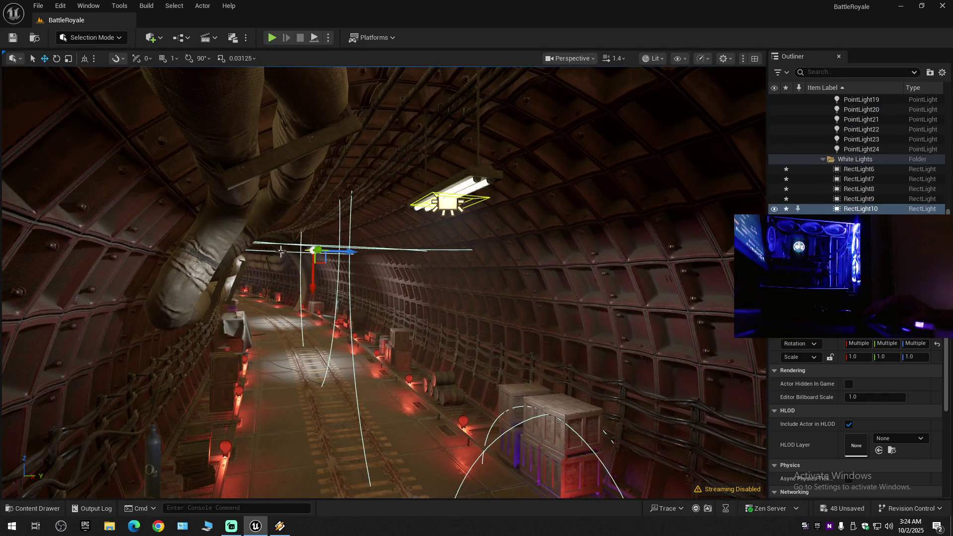
click(280, 252)
drag(281, 251, 281, 251)
key(ctrl+z)
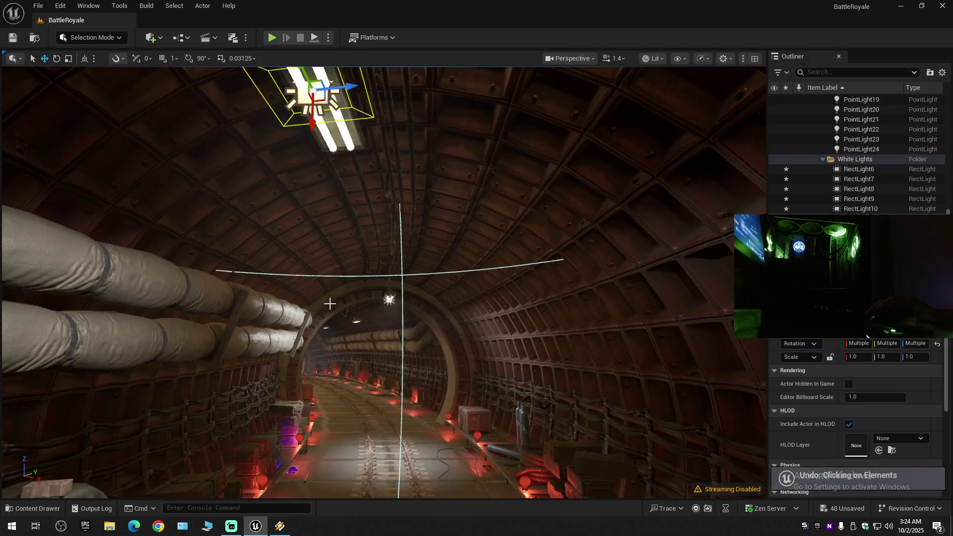
ctrl+click(390, 300)
key(f)
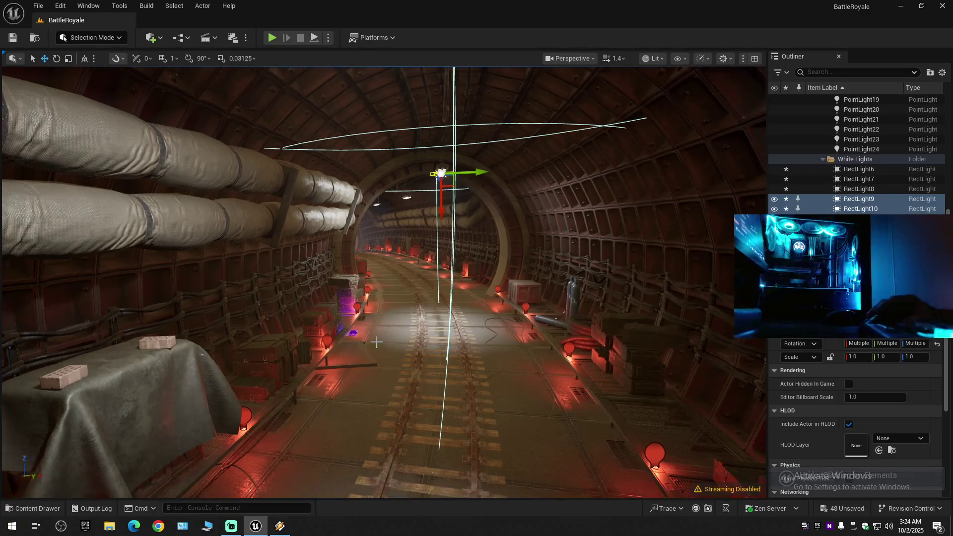
click(353, 333)
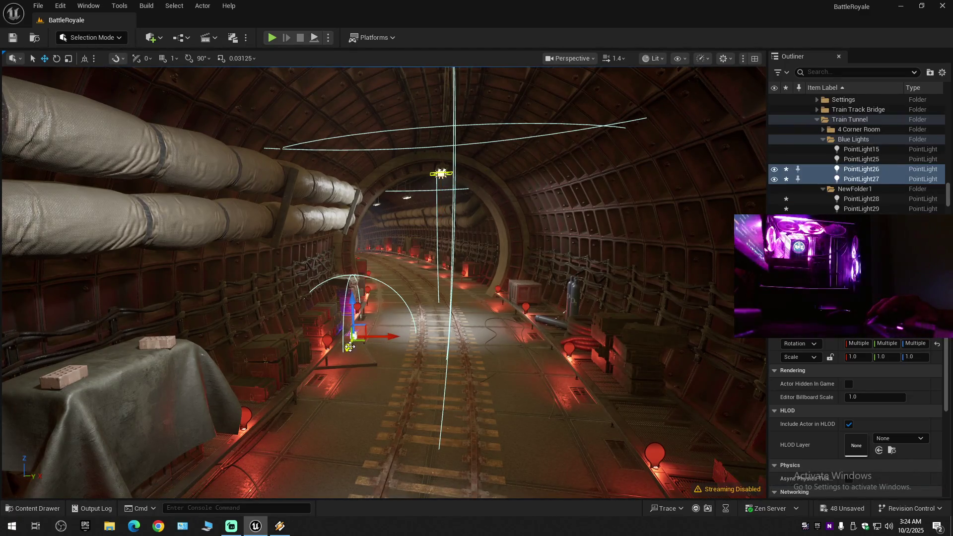
Duplicate the purple point lights further up the tunnel with an Alt-drag.
mouse_move(353, 332)
mouse_down()
mouse_move(359, 278)
mouse_move(404, 404)
mouse_move(385, 274)
mouse_move(392, 264)
mouse_up()
scroll(424, 304, up, 5)
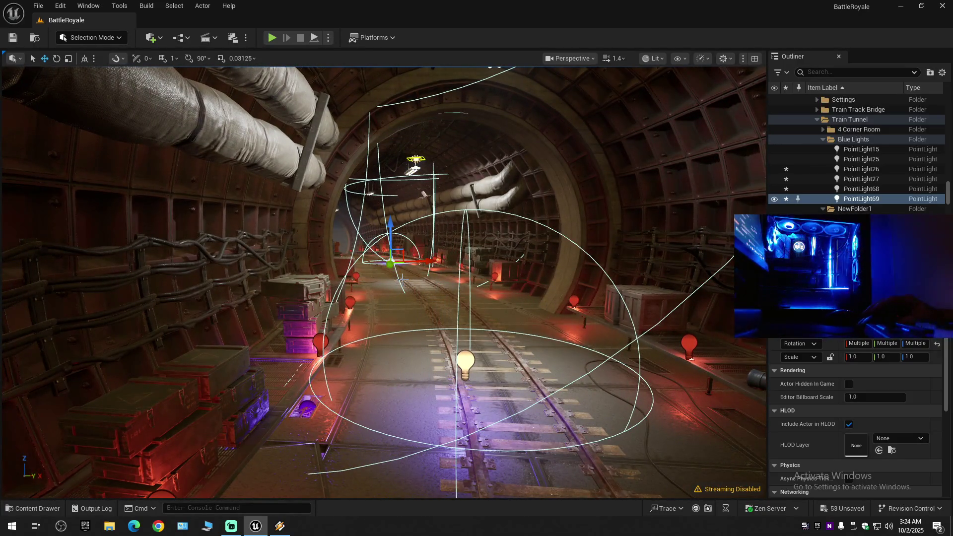
key(ctrl+z)
mouse_move(382, 283)
mouse_down()
mouse_move(328, 298)
mouse_move(595, 318)
mouse_up()
mouse_move(289, 319)
mouse_down()
mouse_move(278, 317)
mouse_move(289, 319)
mouse_up()
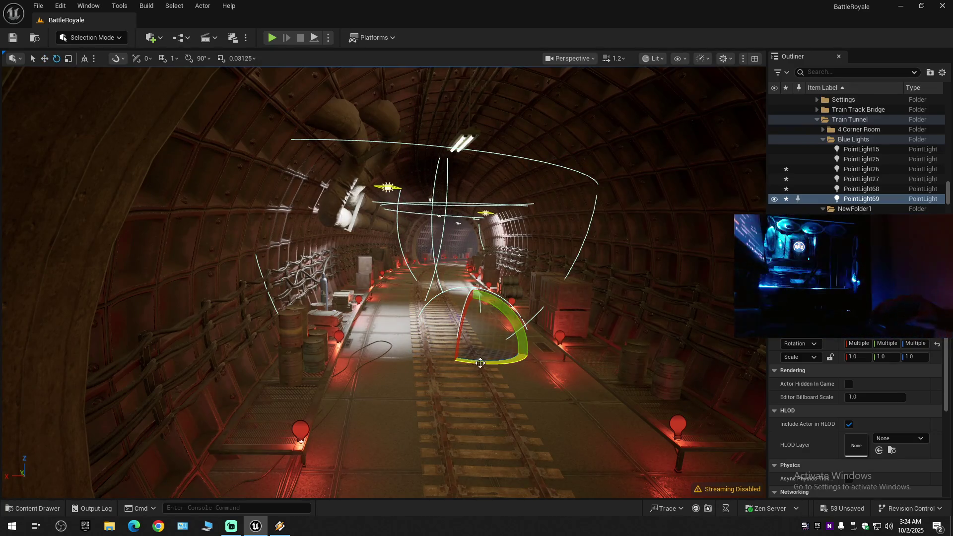
Rotate the copied purple light PointLight69 and lower it toward the track.
mouse_move(413, 339)
mouse_down()
mouse_move(417, 378)
mouse_move(412, 347)
mouse_up()
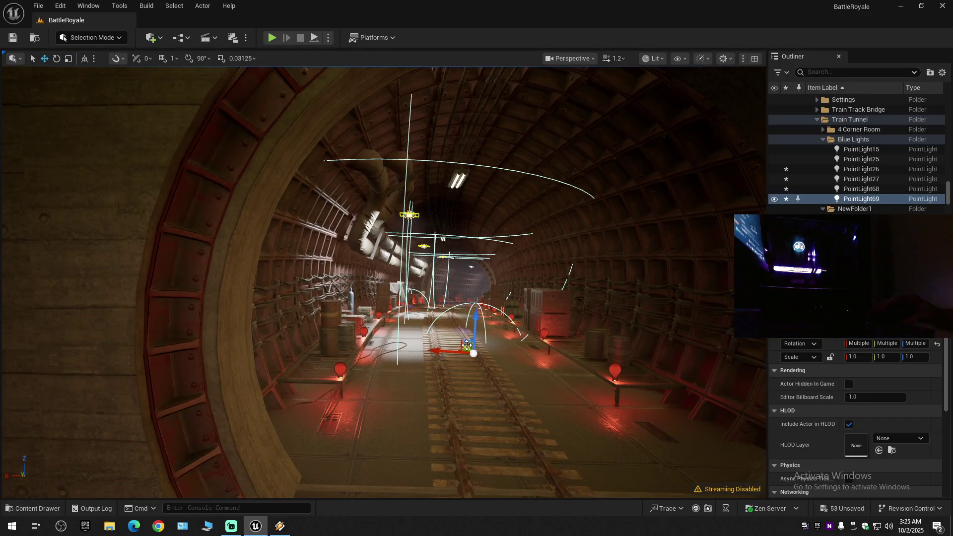
drag(470, 351, 488, 381)
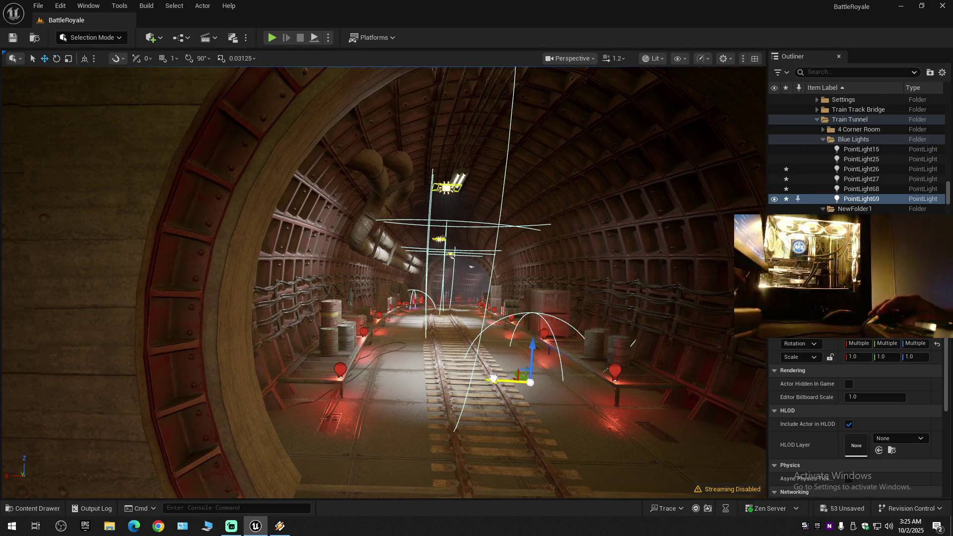
key(w)
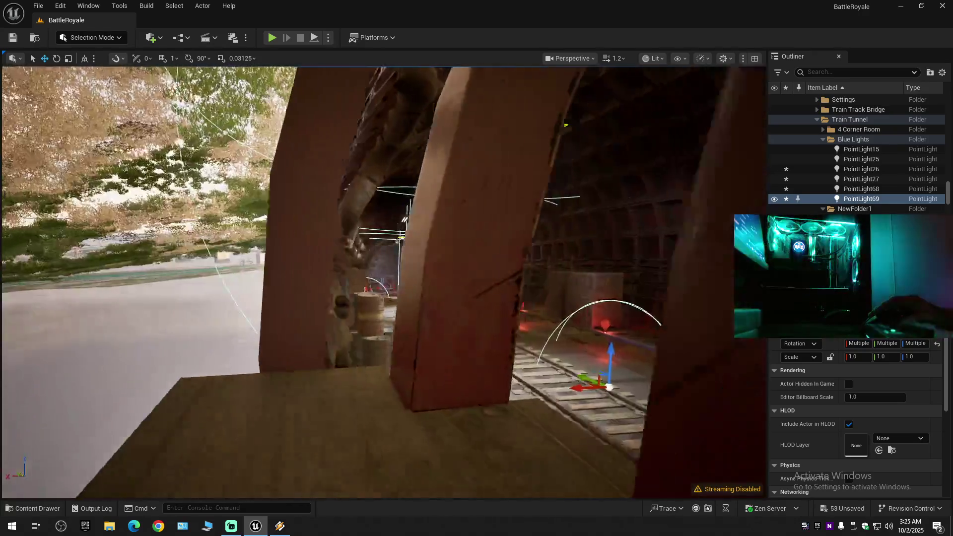
key(w)
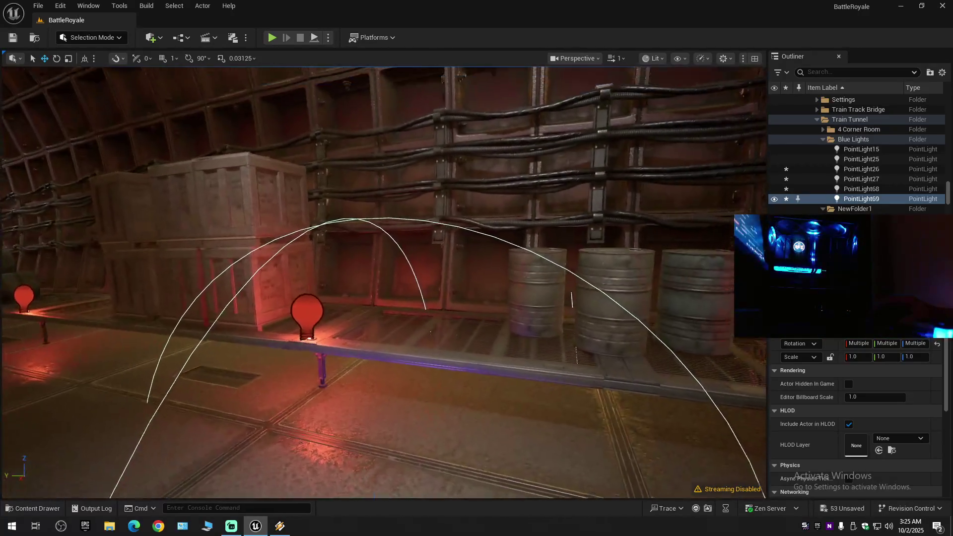
key(w)
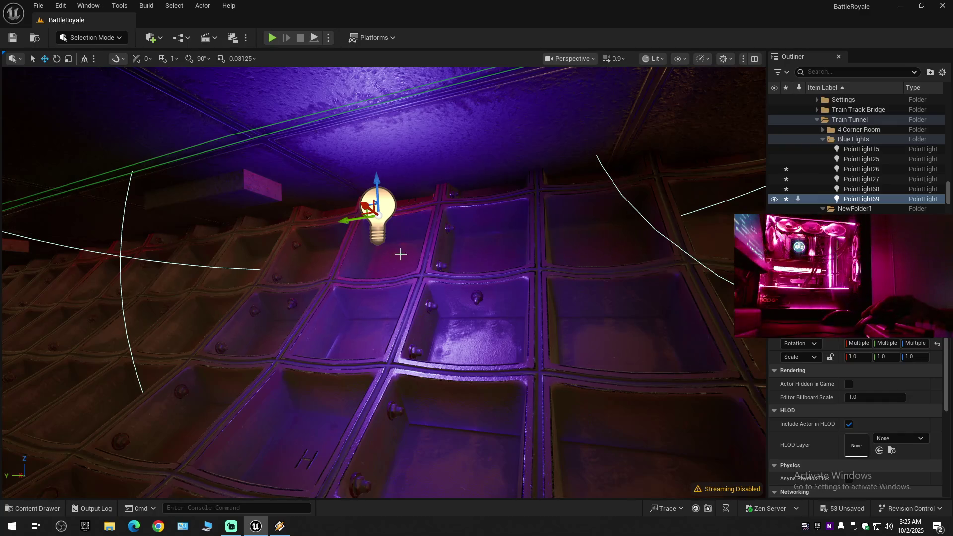
mouse_move(383, 229)
mouse_down()
mouse_move(298, 278)
mouse_move(172, 302)
mouse_up()
key(s)
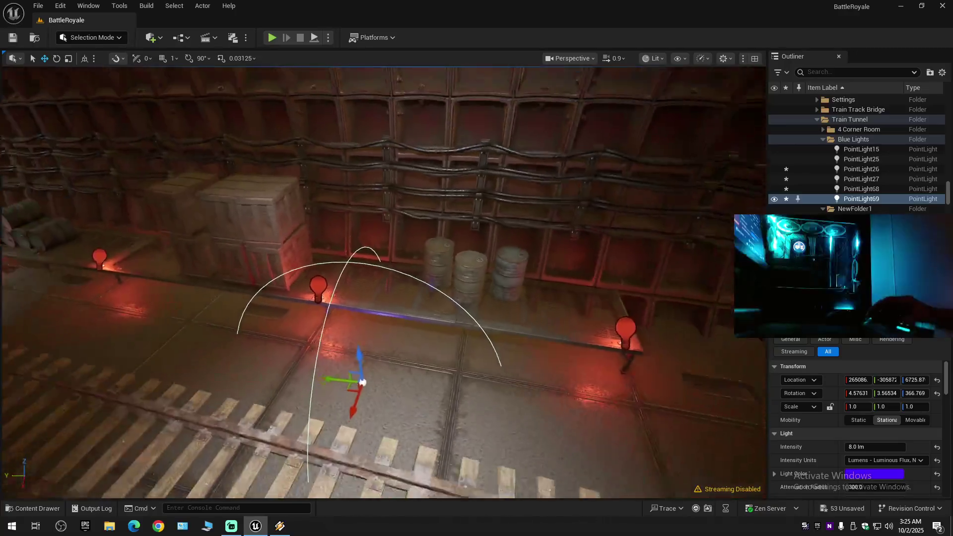
key(w)
Raise PointLight69 slightly and shift it sideways over the floor grate.
scroll(383, 281, down, 1)
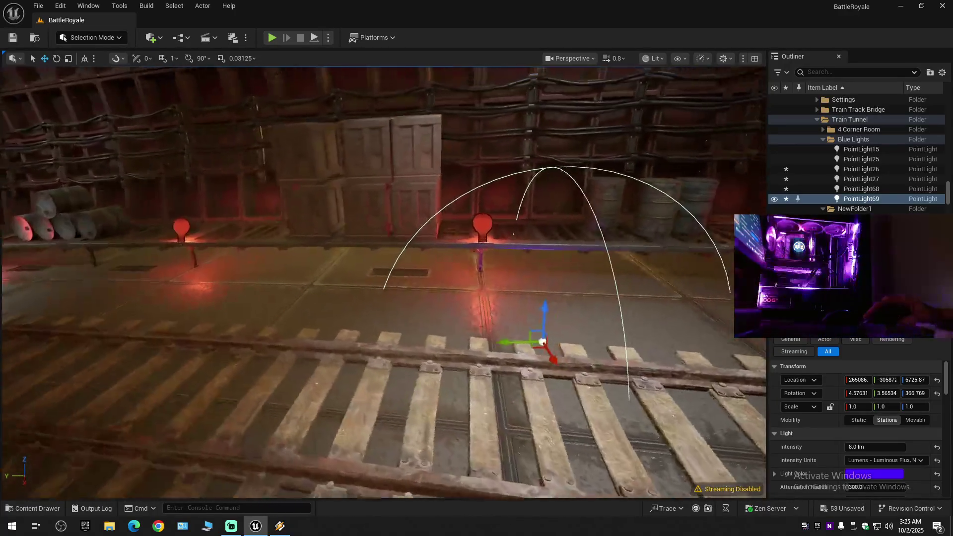
key(w)
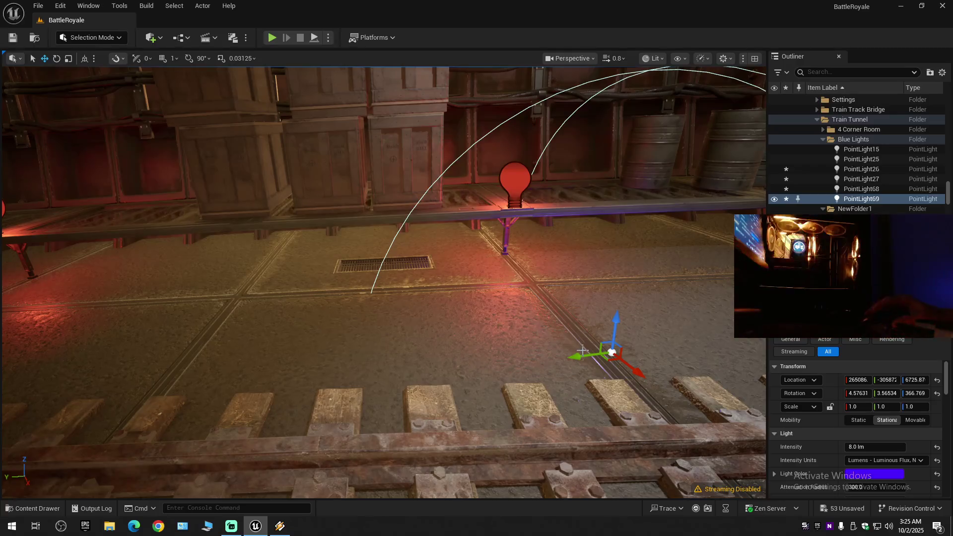
key(s)
key(w)
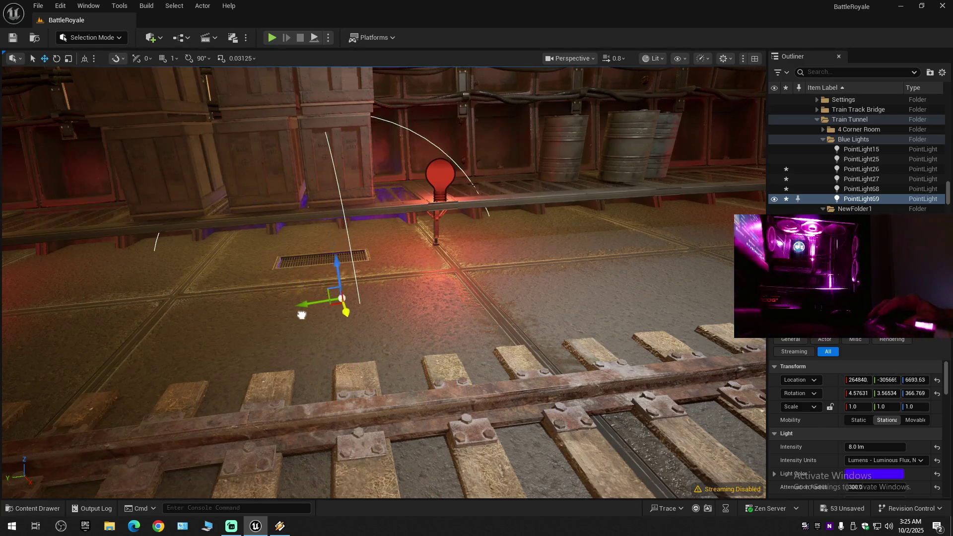
key(w)
scroll(384, 282, down, 1)
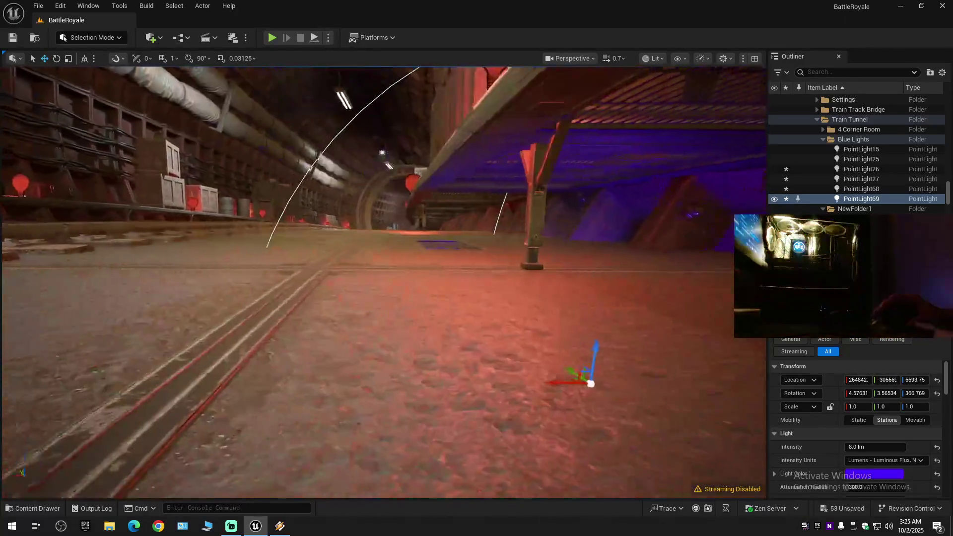
mouse_move(570, 254)
mouse_down()
mouse_move(571, 228)
mouse_move(521, 258)
mouse_move(392, 250)
mouse_move(402, 243)
mouse_up()
scroll(383, 282, down, 2)
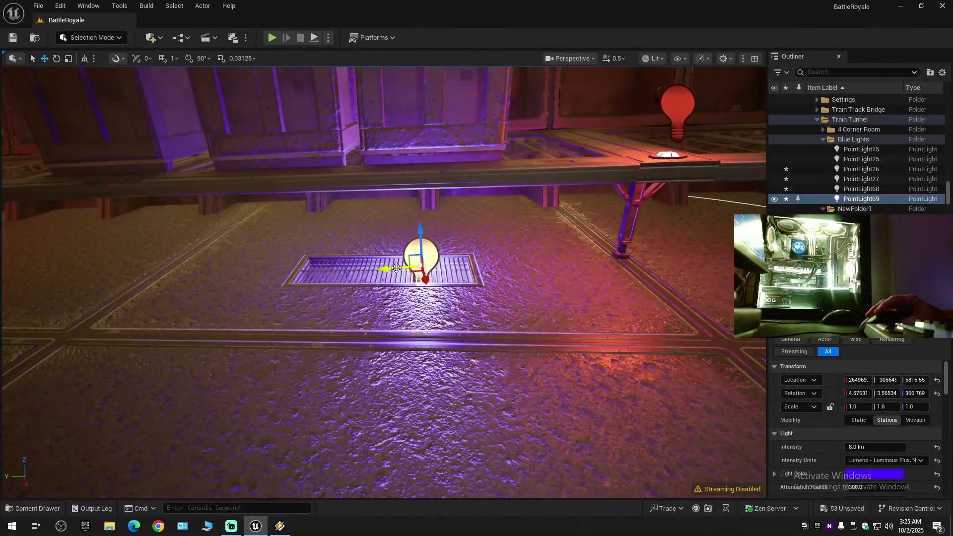
drag(393, 269, 362, 268)
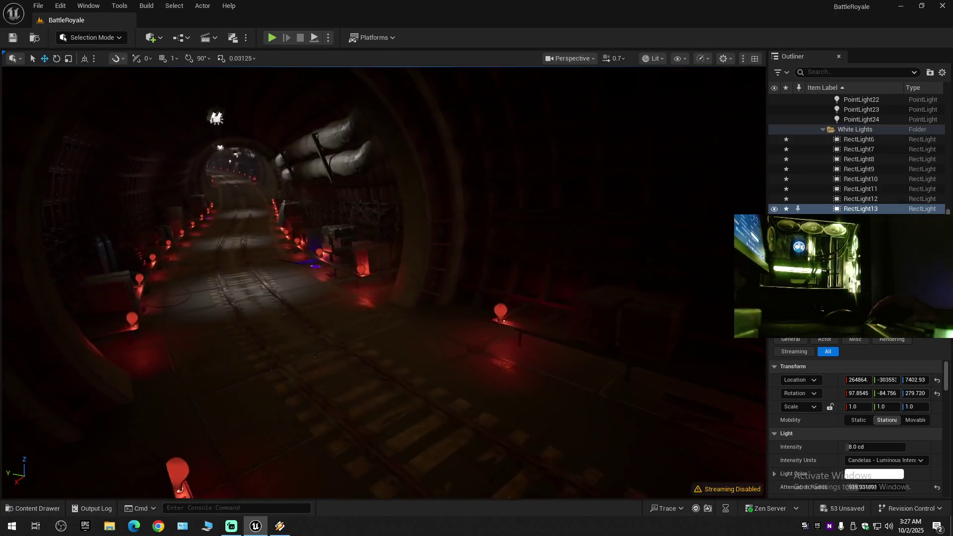
Lower the ceiling light RectLight13 slightly.
key(w)
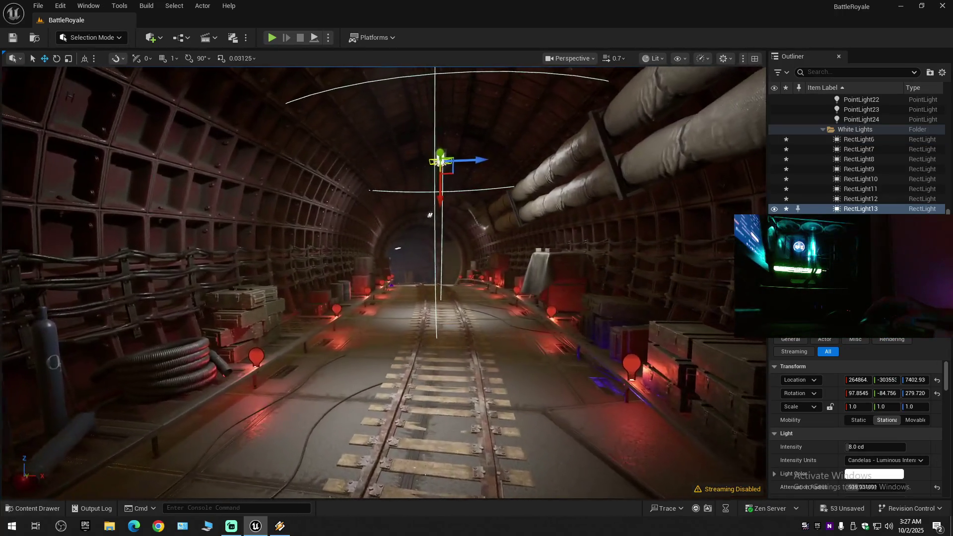
key(w)
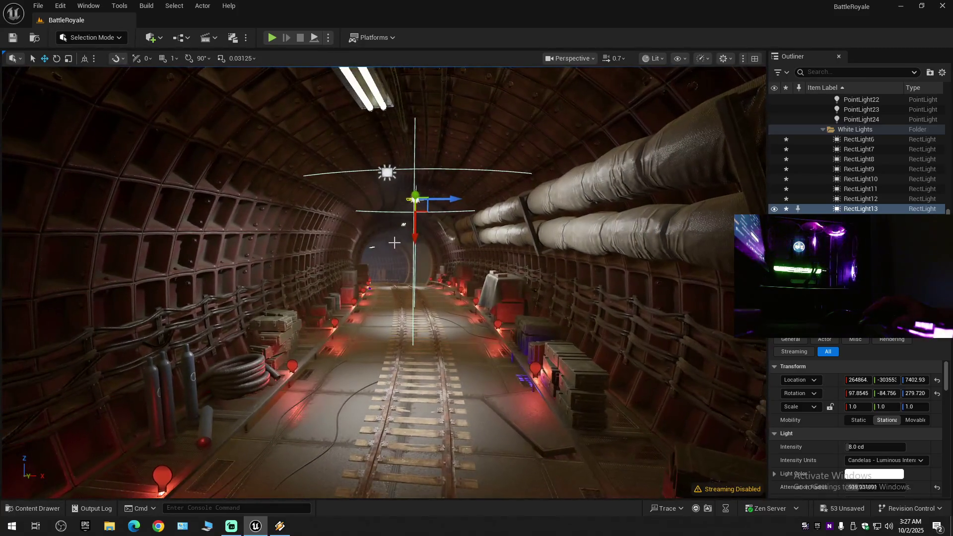
mouse_move(416, 235)
mouse_down()
mouse_move(411, 244)
mouse_move(404, 231)
mouse_up()
click(404, 230)
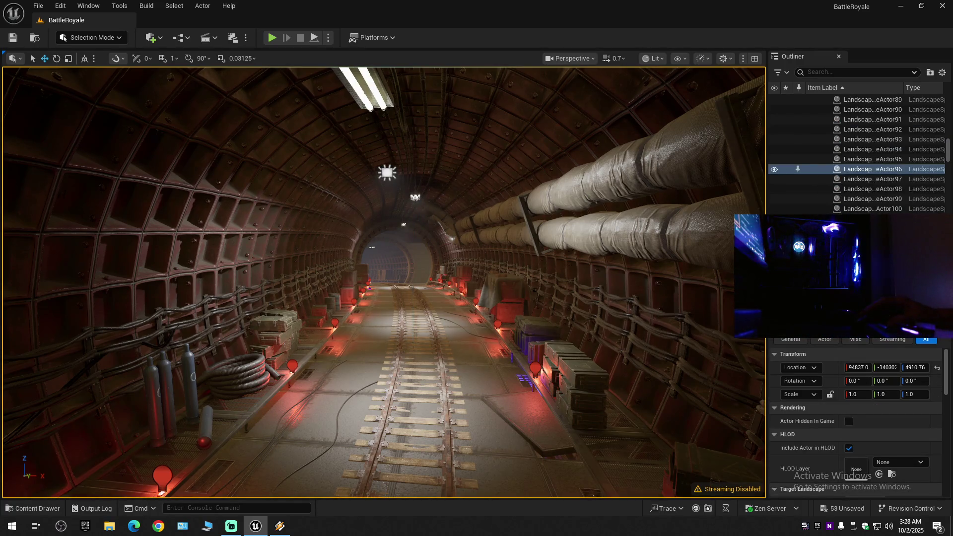
click(415, 198)
drag(415, 221, 416, 224)
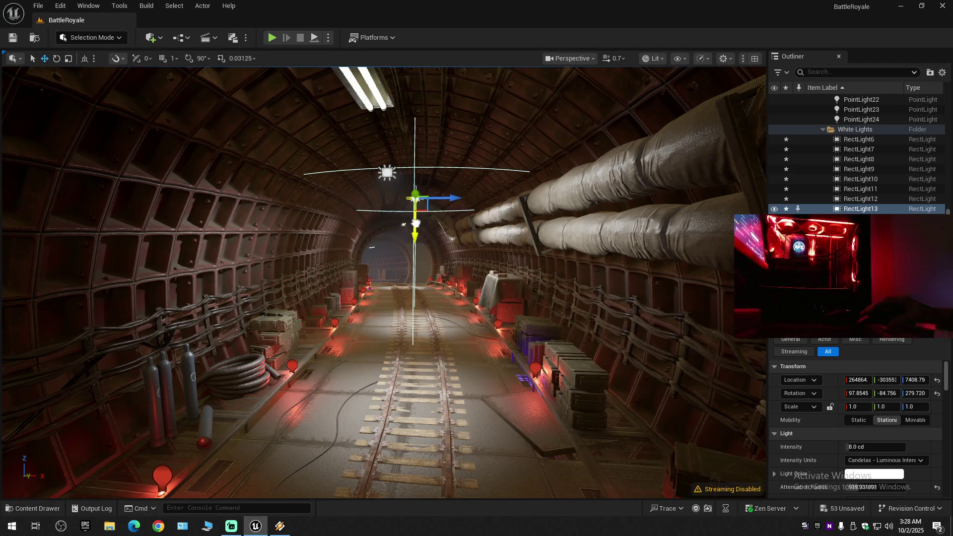
Move RectLight12 up to the fluorescent fixture and tilt it to a new angle.
click(394, 189)
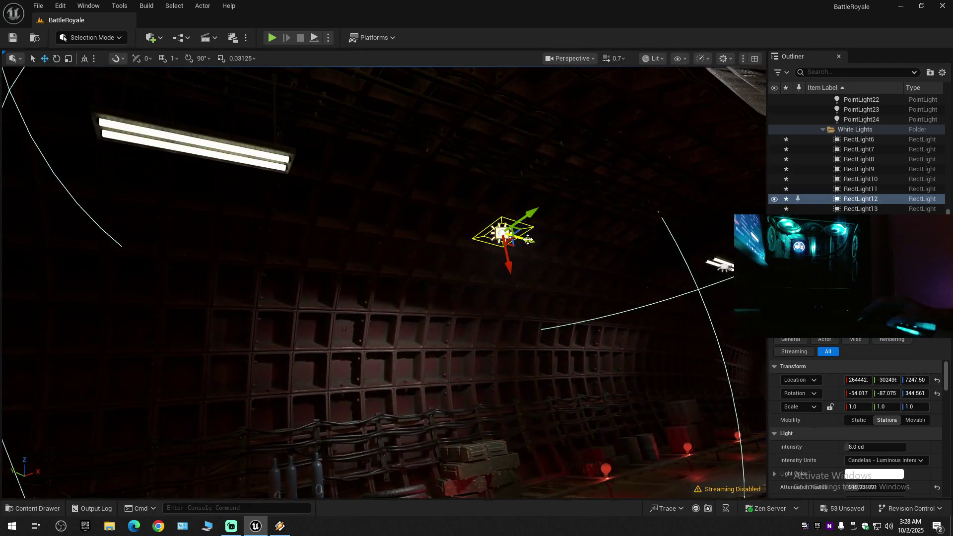
mouse_move(528, 240)
mouse_down()
mouse_move(202, 149)
mouse_move(238, 122)
mouse_move(247, 251)
mouse_up()
key(e)
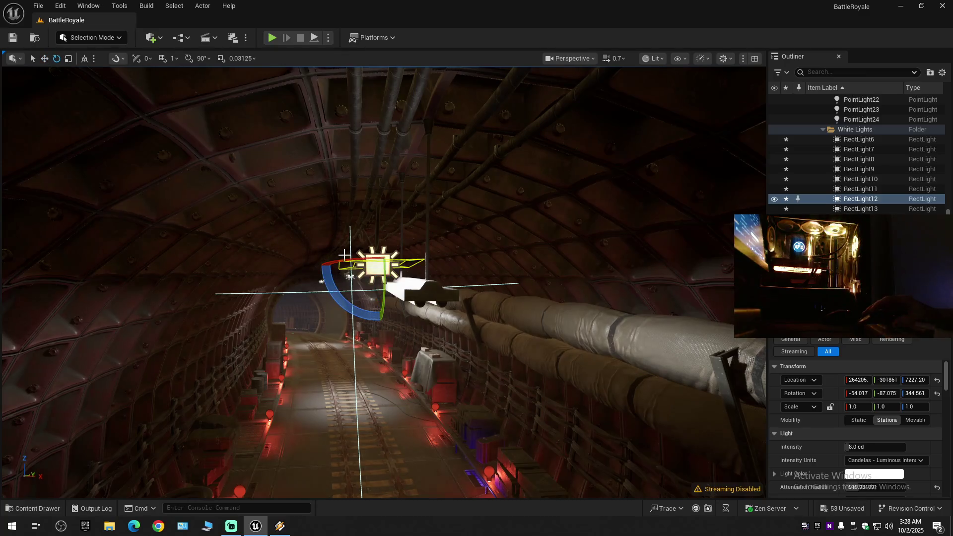
mouse_move(383, 275)
mouse_down()
mouse_move(353, 314)
mouse_move(359, 322)
mouse_up()
key(r)
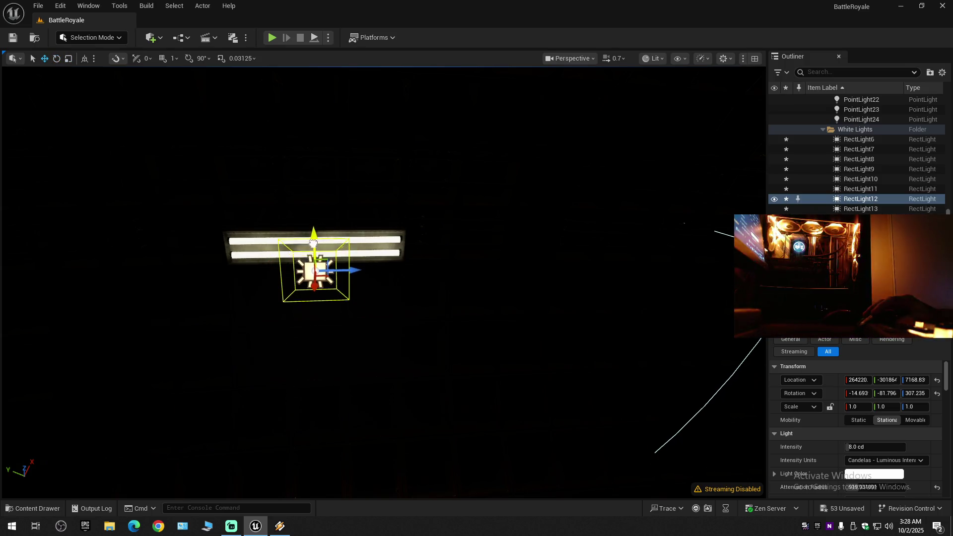
Raise RectLight12 higher toward the tunnel ceiling.
mouse_move(333, 248)
mouse_down()
mouse_move(359, 229)
mouse_move(375, 281)
mouse_move(410, 315)
mouse_move(392, 348)
mouse_up()
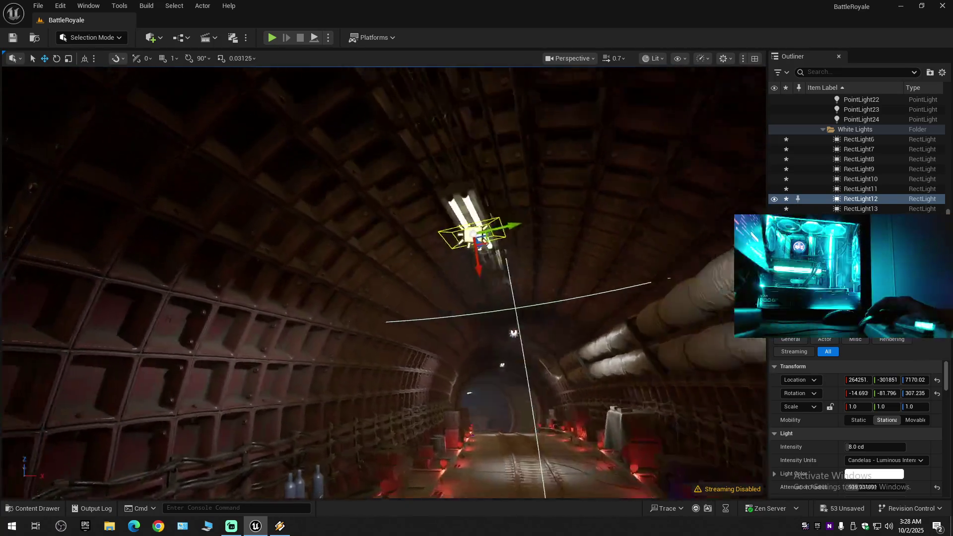
key(f)
scroll(377, 287, down, 5)
drag(392, 347, 384, 337)
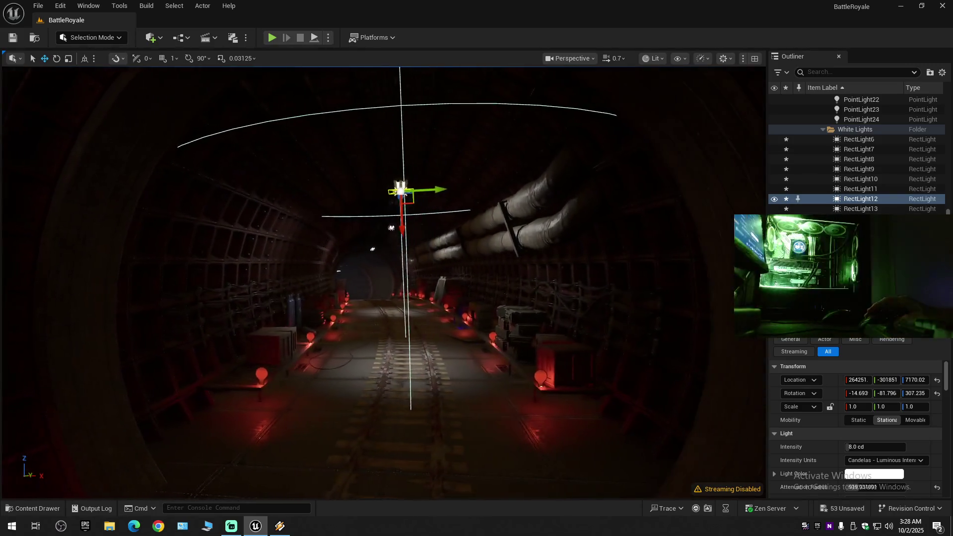
drag(406, 268, 406, 259)
mouse_move(397, 217)
mouse_down()
mouse_move(383, 203)
mouse_move(384, 222)
mouse_move(382, 214)
mouse_up()
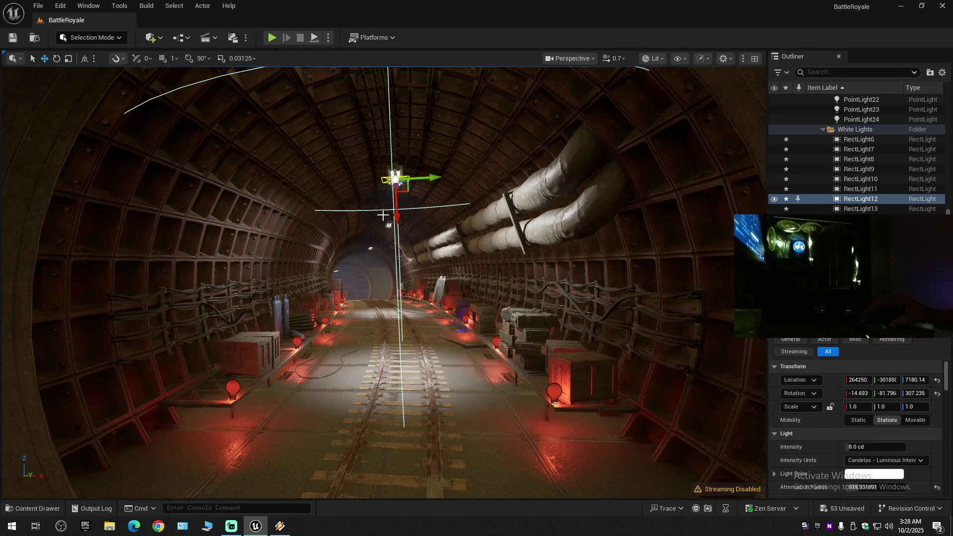
drag(394, 211, 396, 202)
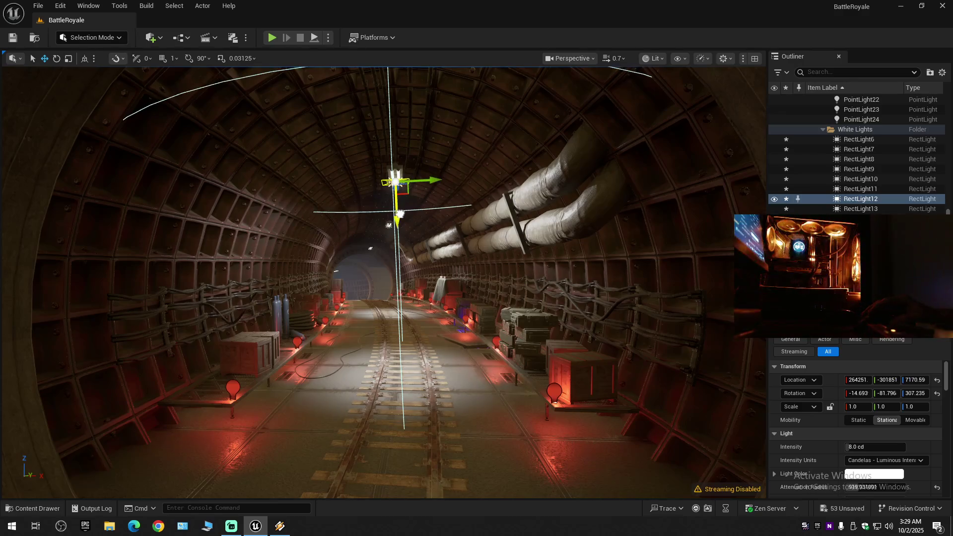
mouse_move(410, 249)
mouse_down()
mouse_move(402, 146)
mouse_move(426, 255)
mouse_move(439, 219)
mouse_move(427, 243)
mouse_up()
Lower RectLight13 and the next ceiling light down the tunnel slightly.
click(428, 246)
click(447, 221)
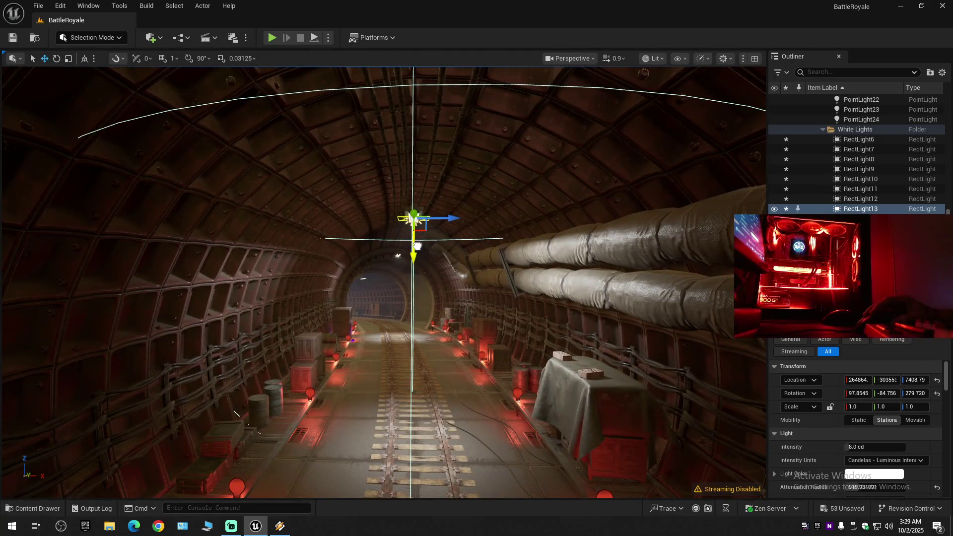
mouse_move(418, 243)
mouse_down()
mouse_move(412, 258)
mouse_move(392, 226)
mouse_move(391, 240)
mouse_up()
click(381, 228)
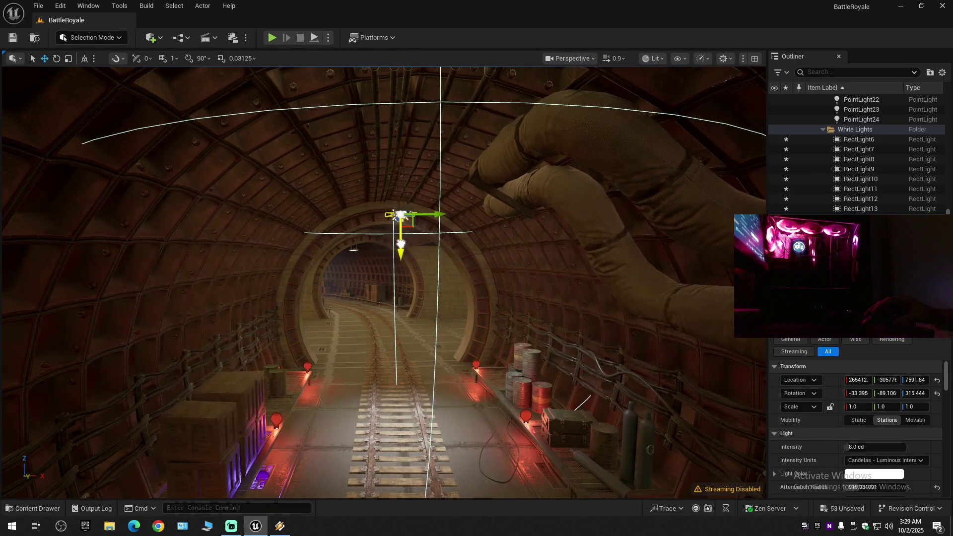
drag(401, 246, 402, 247)
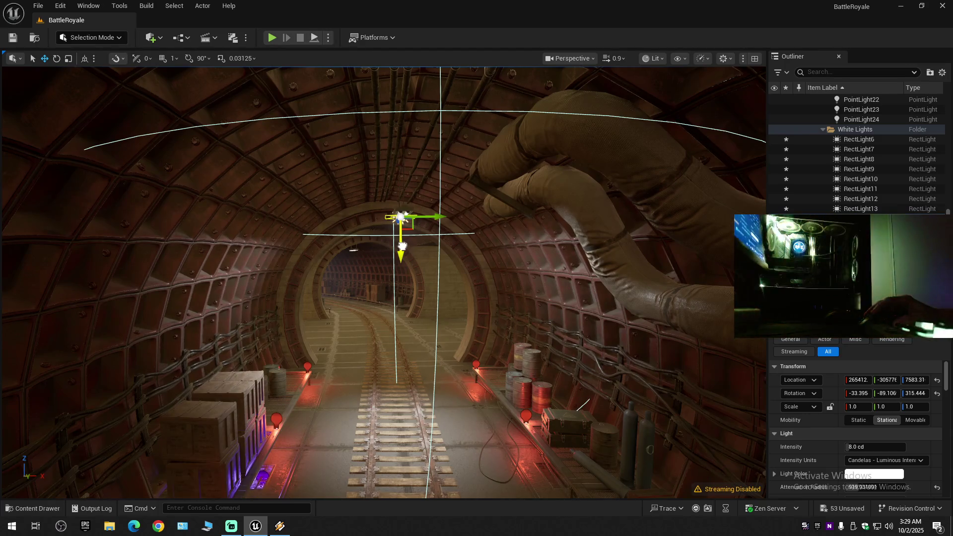
Lower the next ceiling fixture a little more after checking it from the tunnel.
scroll(403, 246, up, 2)
key(w)
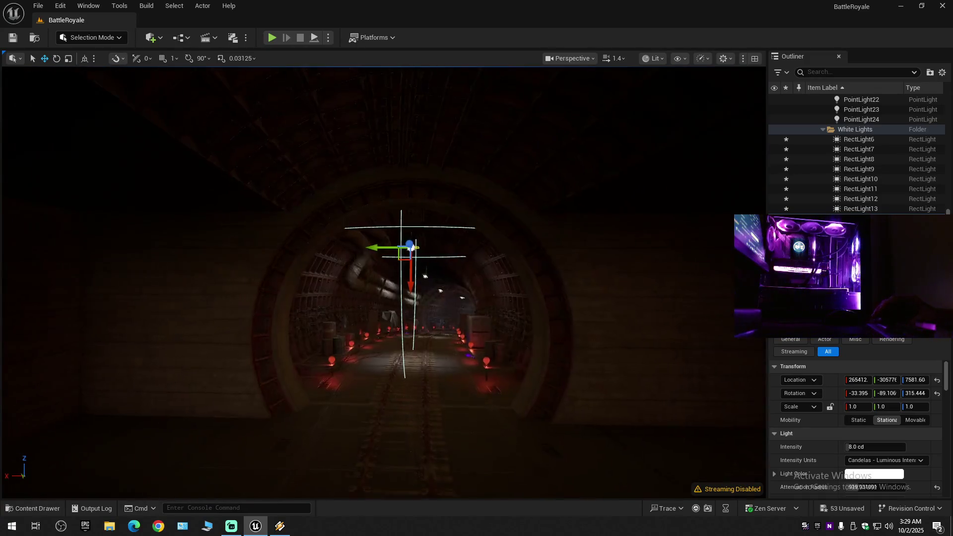
key(w)
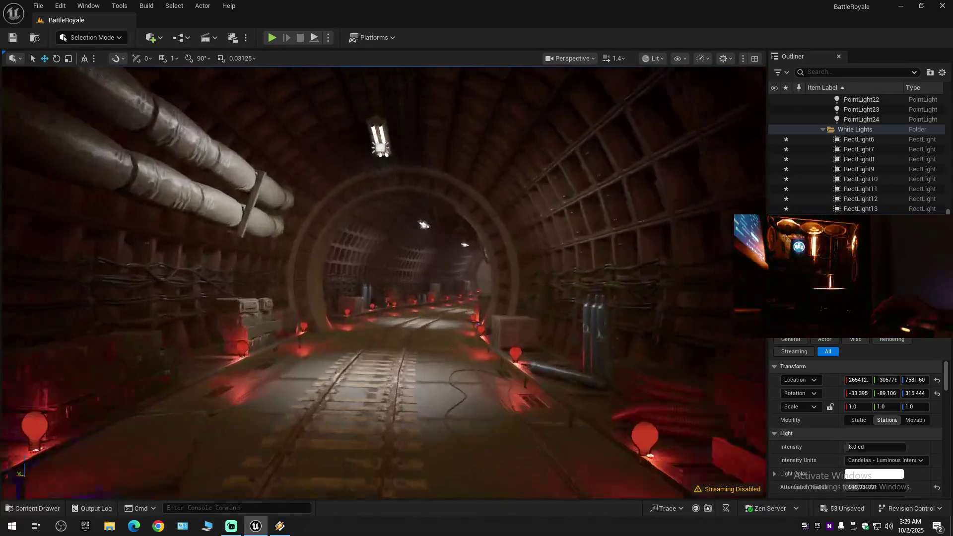
key(s)
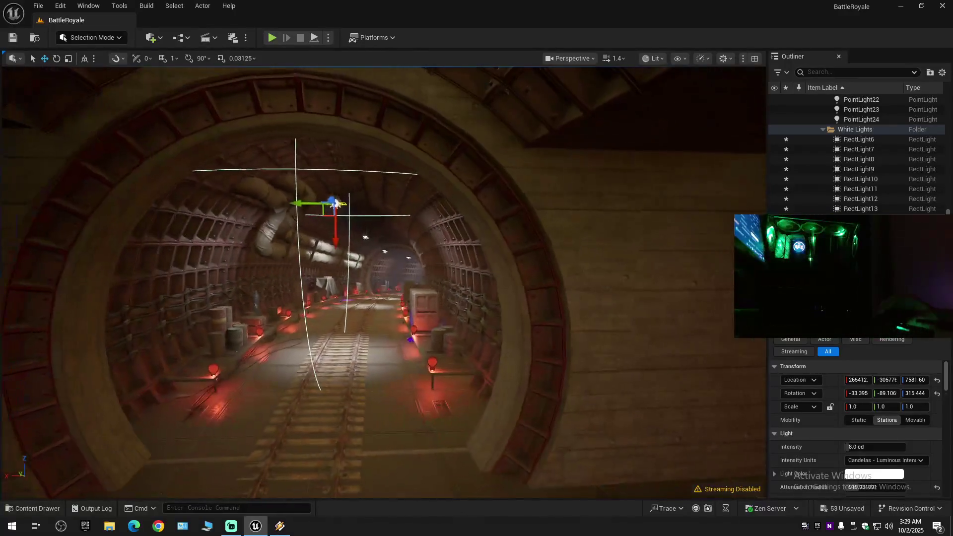
key(w)
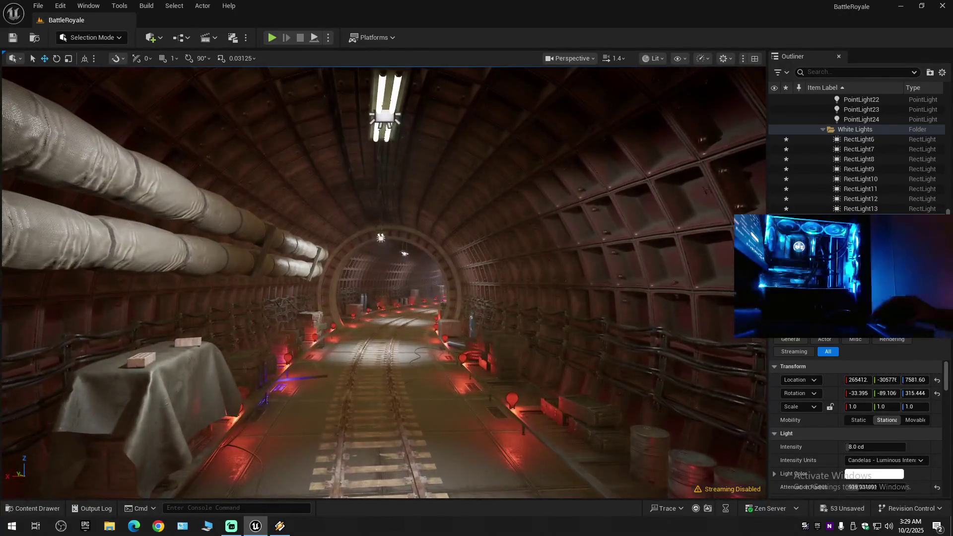
key(w)
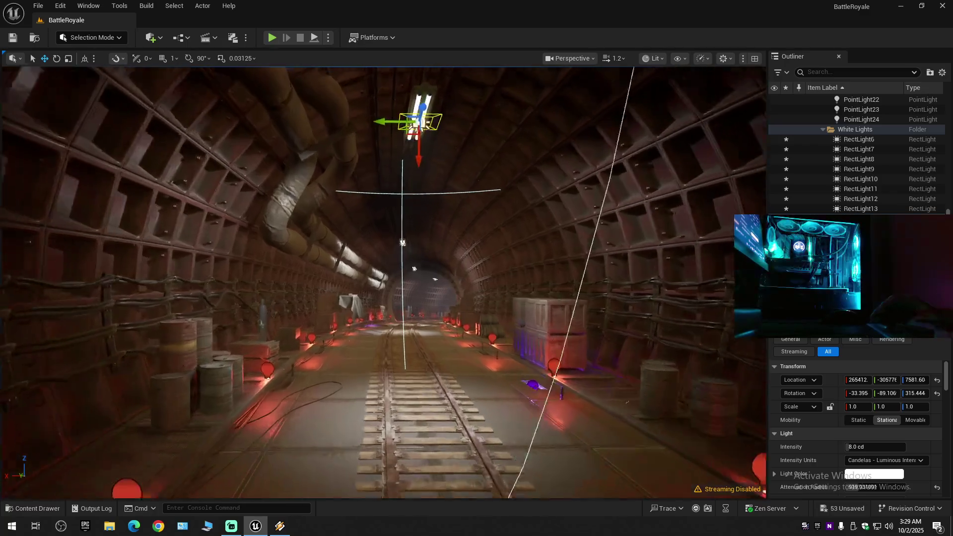
key(s)
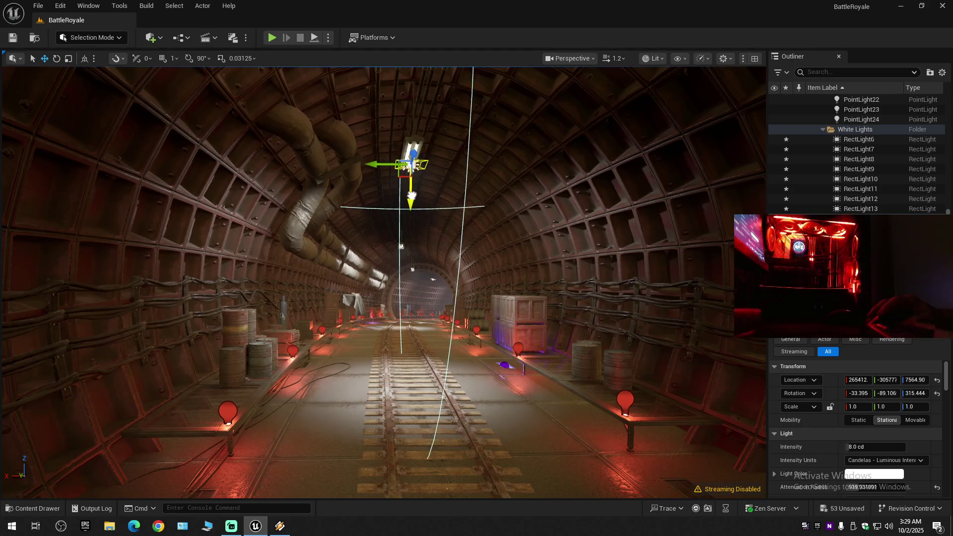
drag(411, 188, 411, 188)
Fine-tune RectLight13 to about 7403 height above the tracks.
key(w)
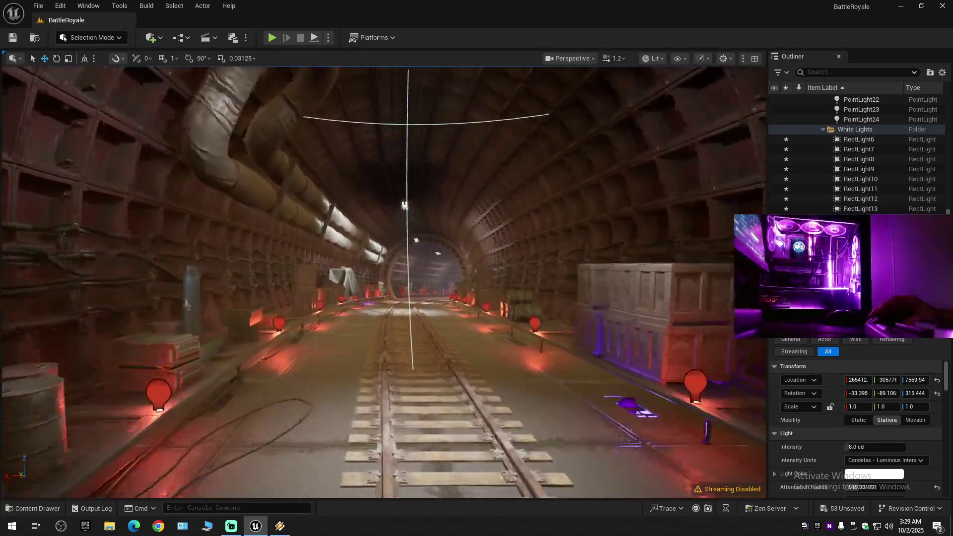
key(f)
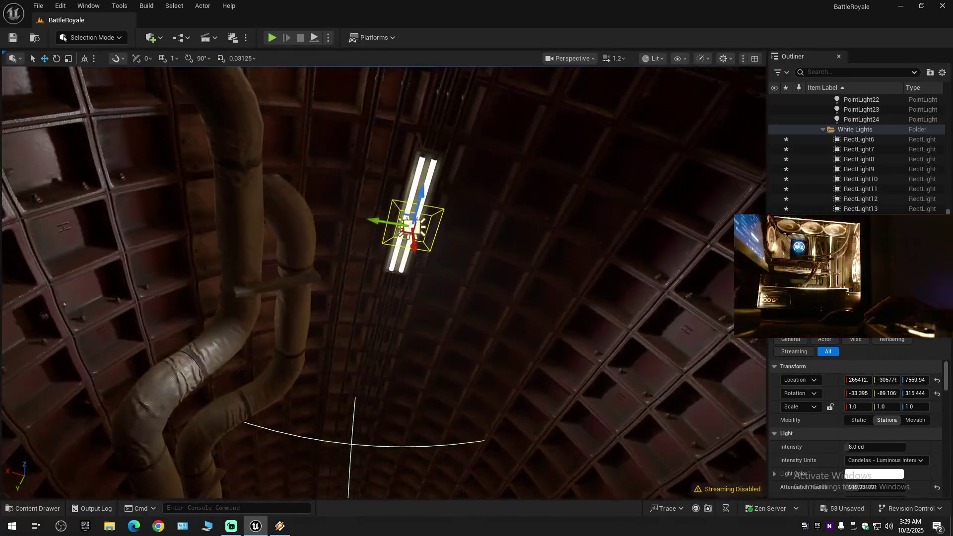
key(w)
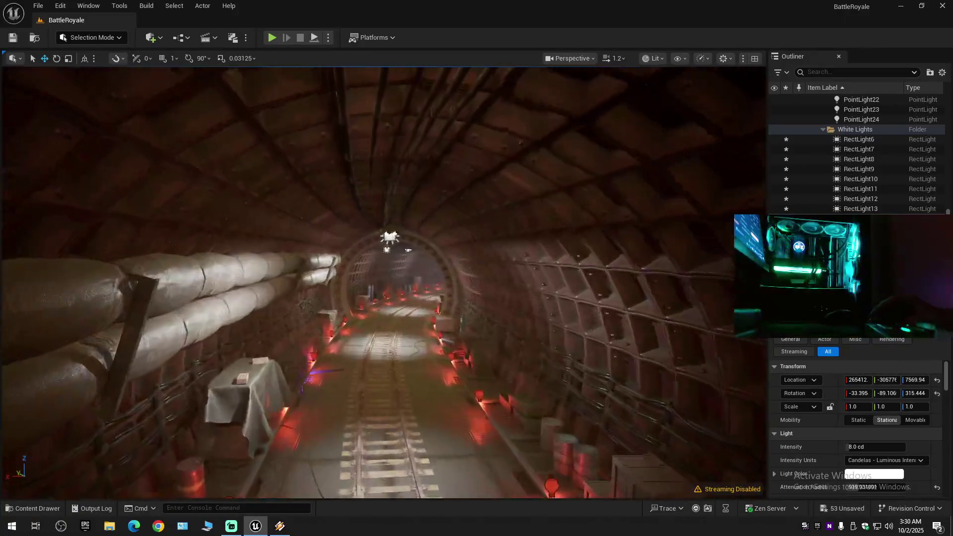
key(w)
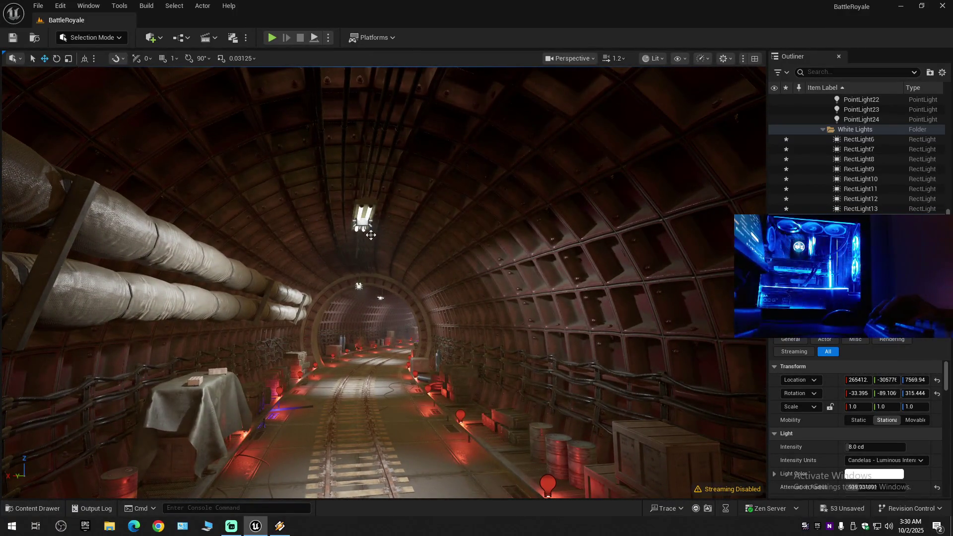
click(371, 235)
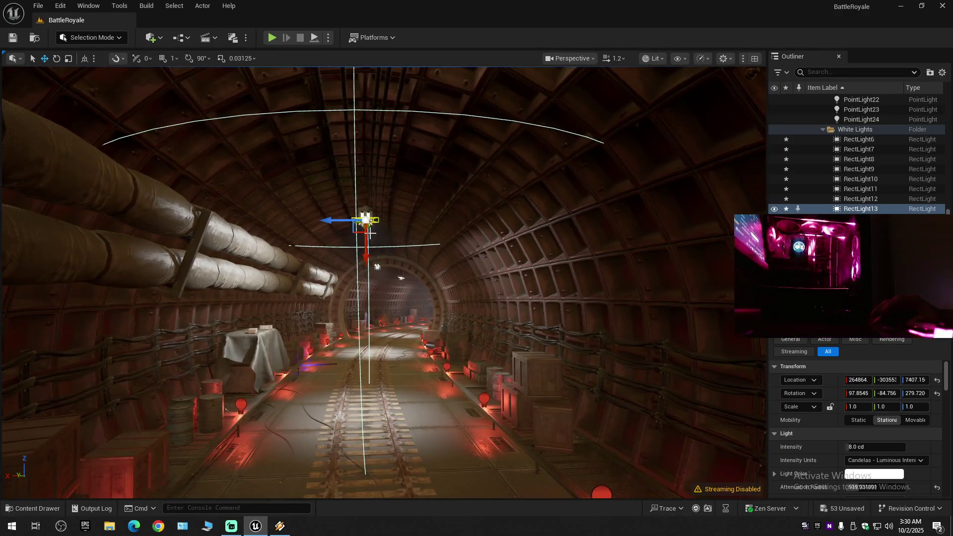
mouse_move(370, 243)
mouse_down()
mouse_move(367, 228)
mouse_move(368, 241)
mouse_up()
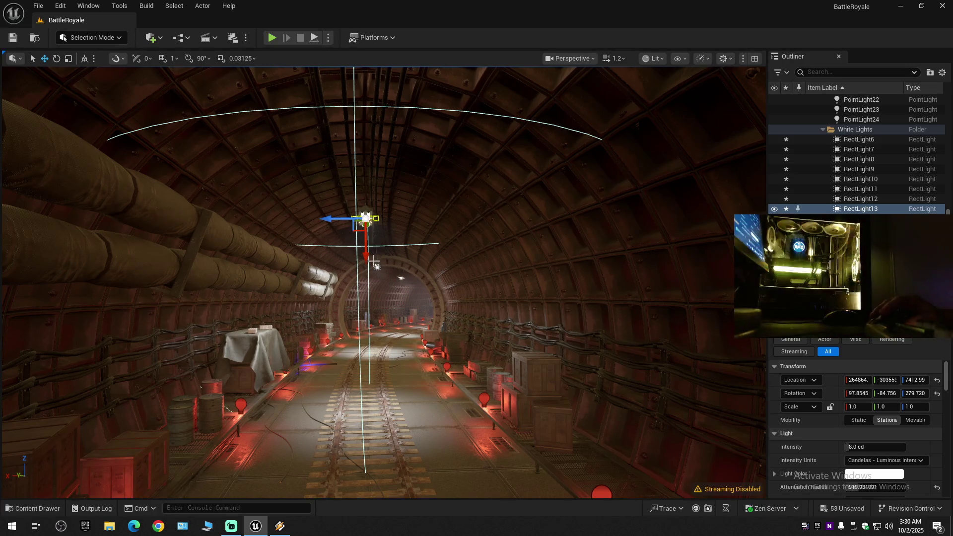
drag(368, 241, 368, 242)
key(e)
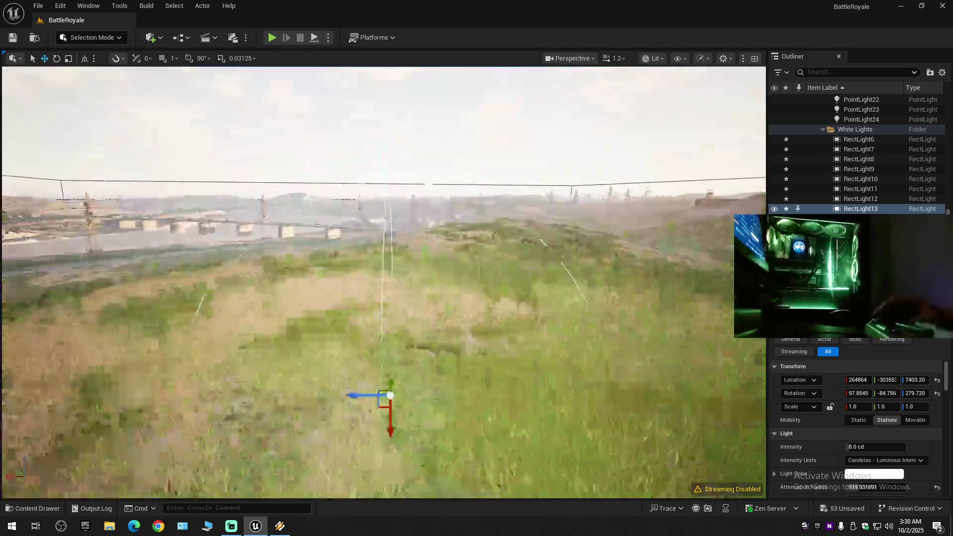
key(f)
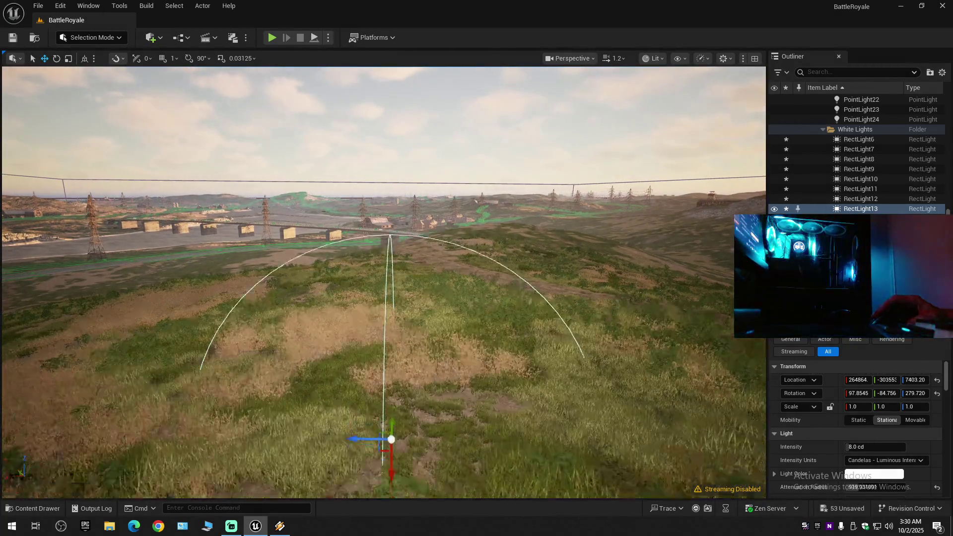
scroll(381, 280, down, 5)
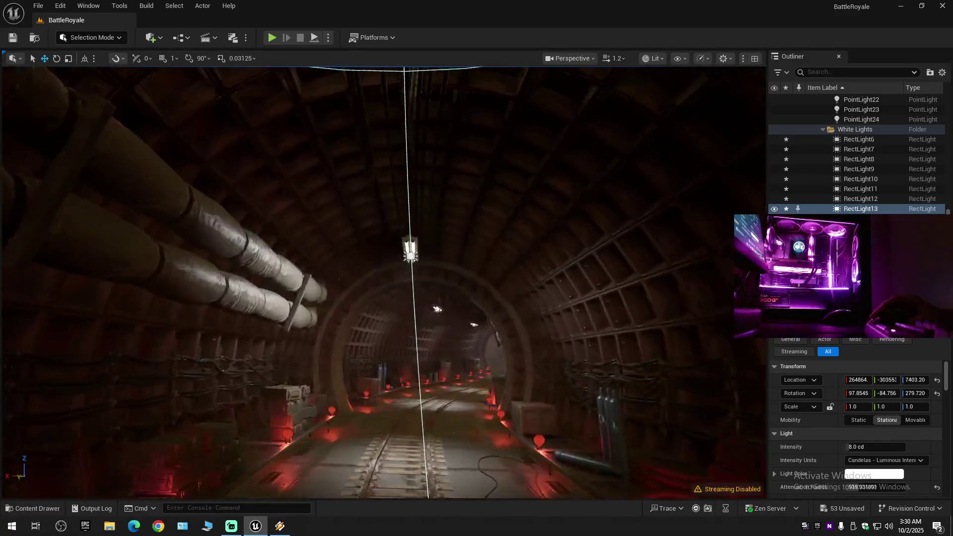
click(420, 264)
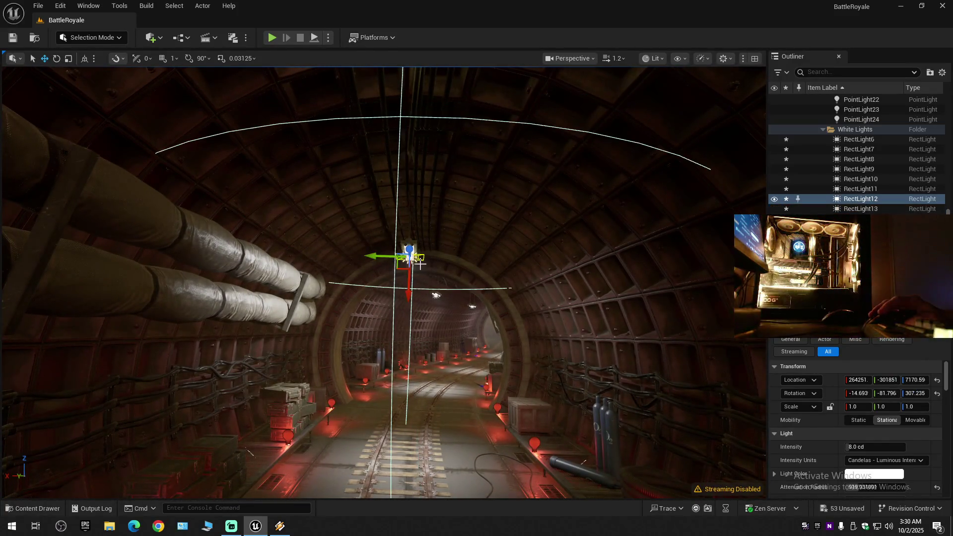
mouse_move(408, 277)
mouse_down()
mouse_move(461, 283)
mouse_move(446, 337)
mouse_up()
key(e)
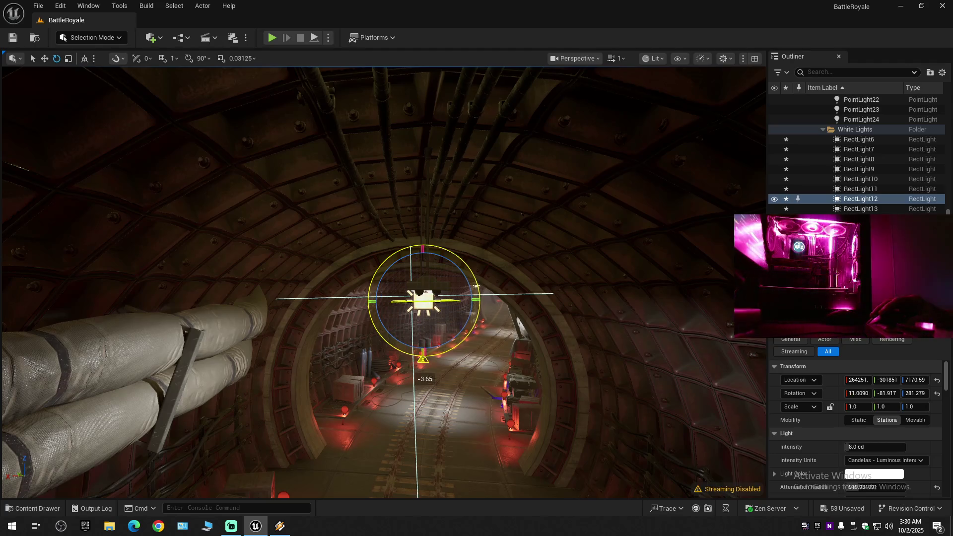
drag(421, 278, 412, 276)
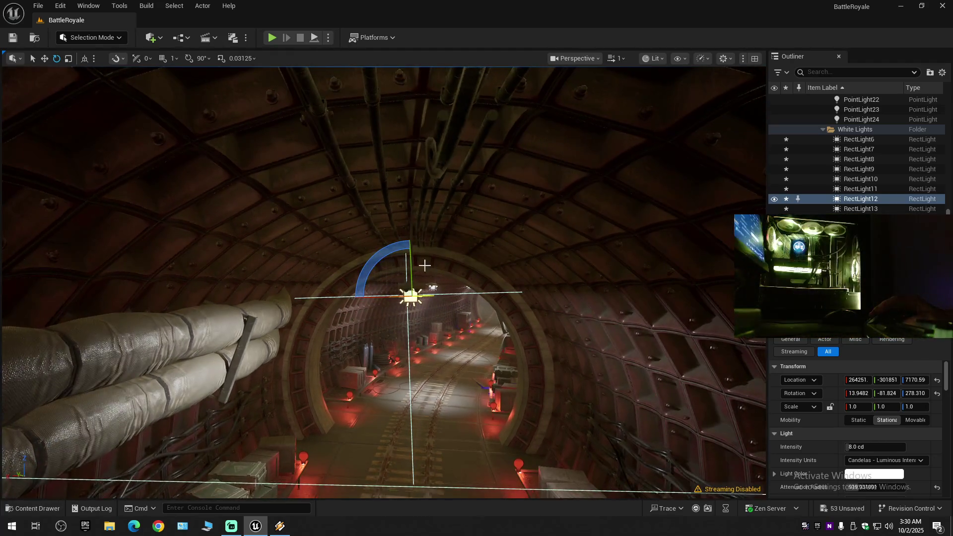
click(408, 275)
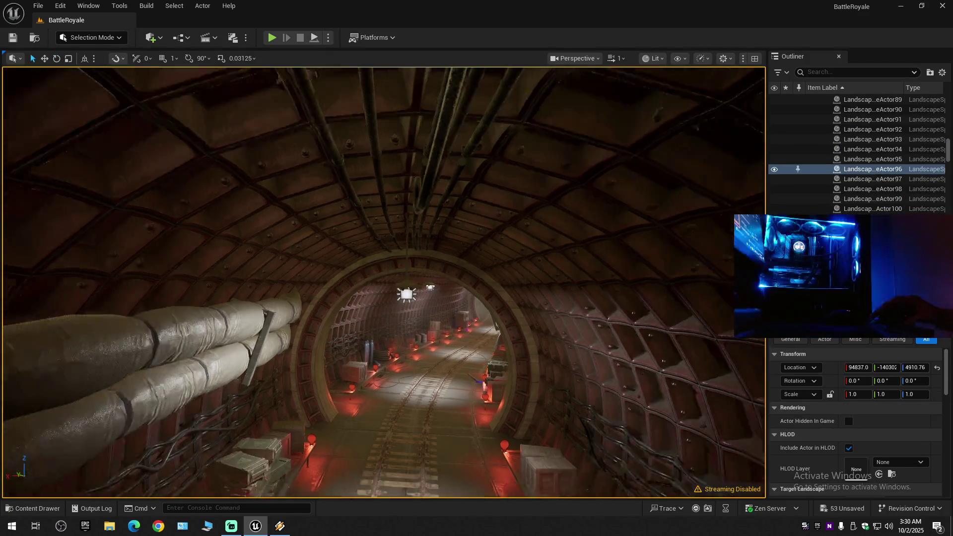
drag(408, 276, 408, 243)
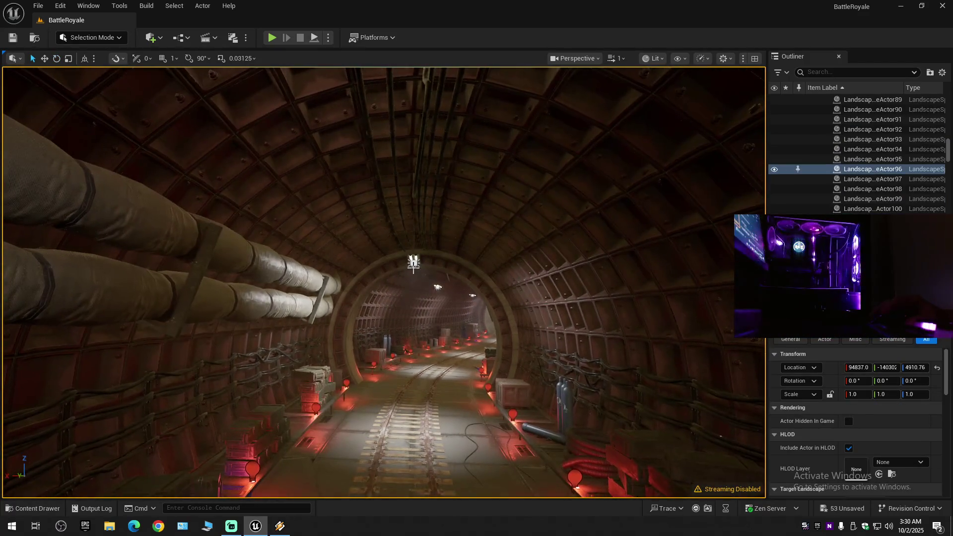
click(413, 262)
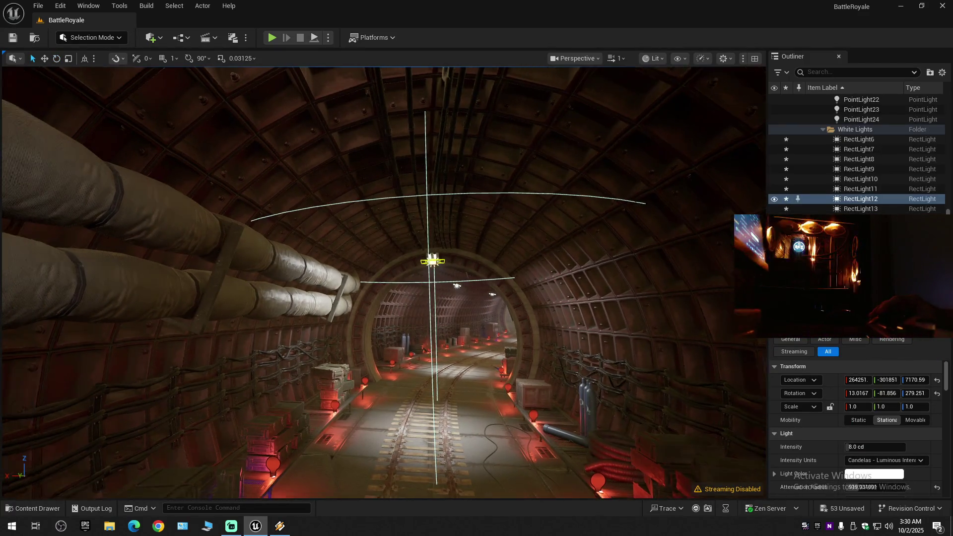
key(e)
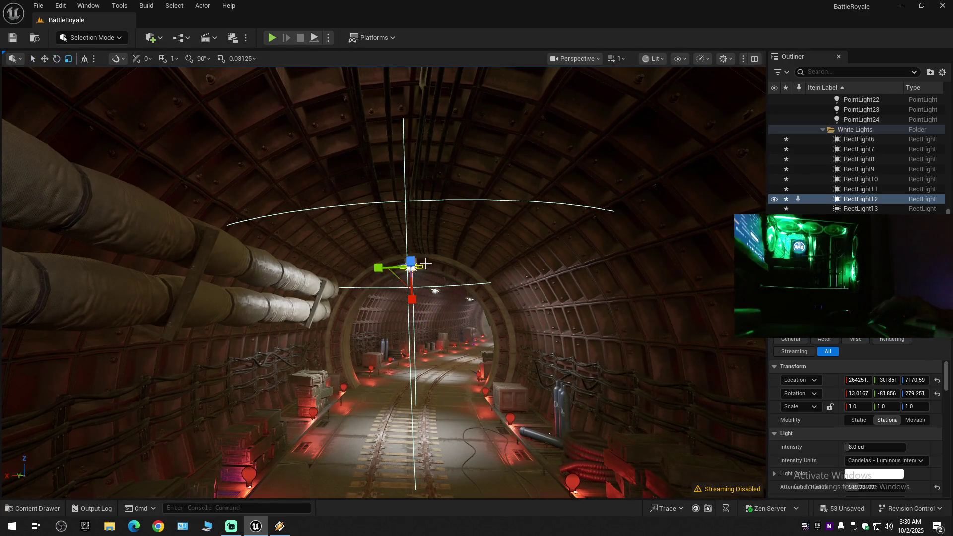
drag(411, 268, 412, 262)
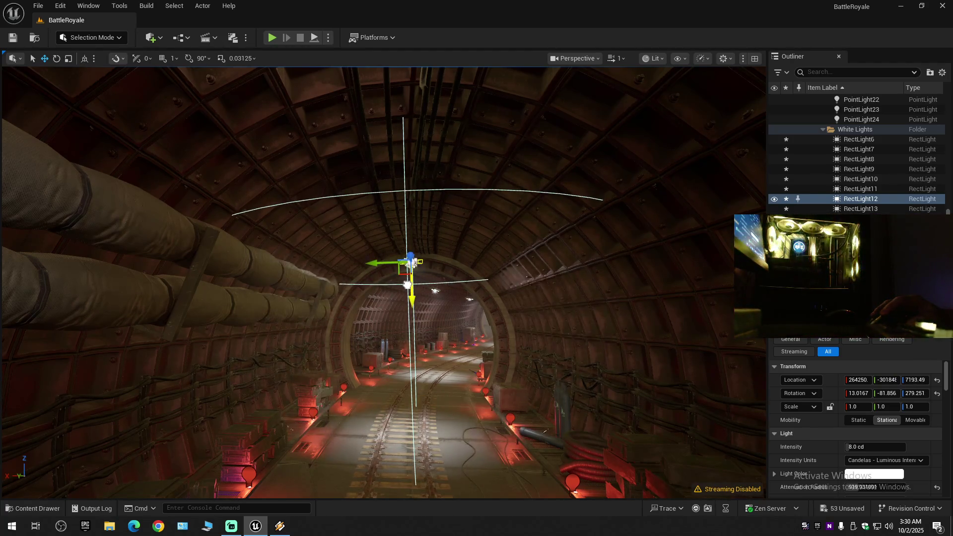
scroll(420, 296, down, 1)
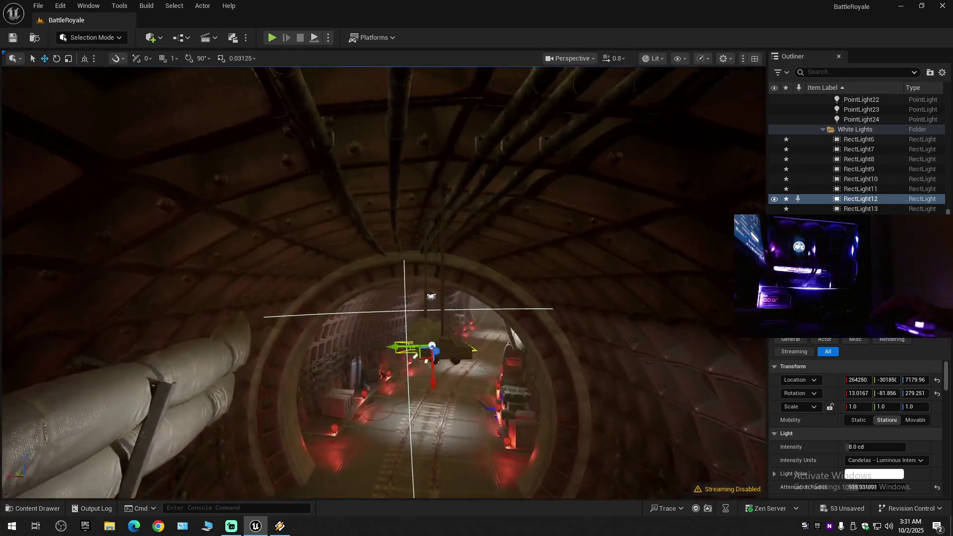
scroll(383, 283, down, 1)
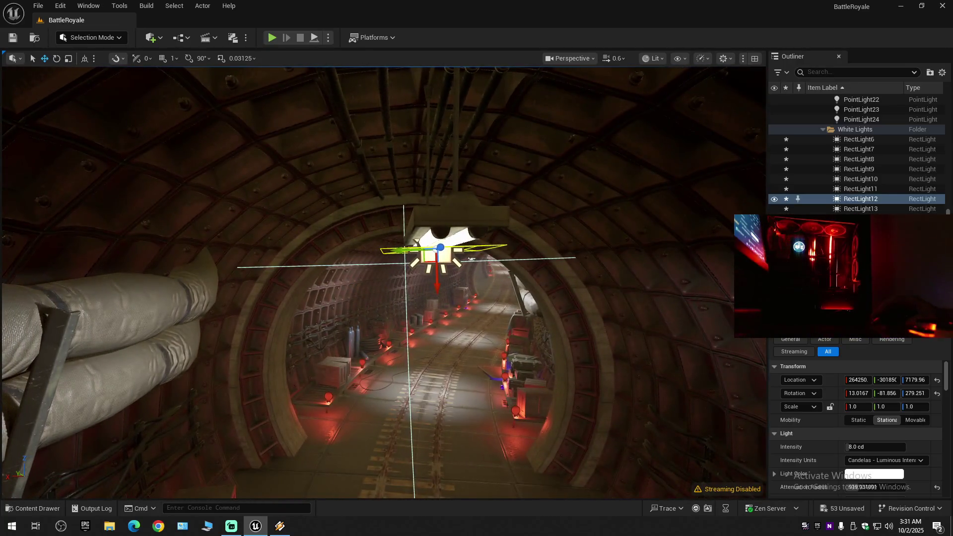
scroll(437, 296, down, 1)
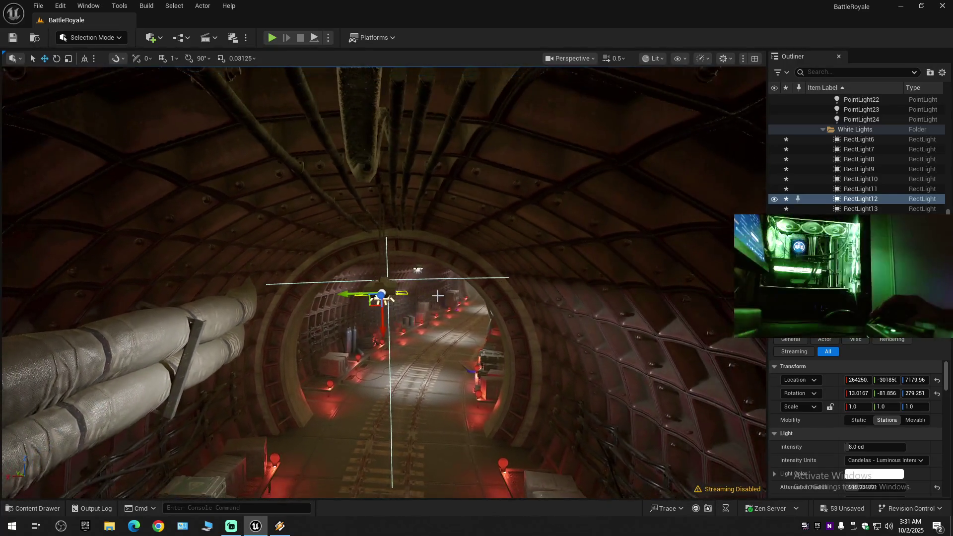
click(437, 284)
scroll(437, 284, down, 1)
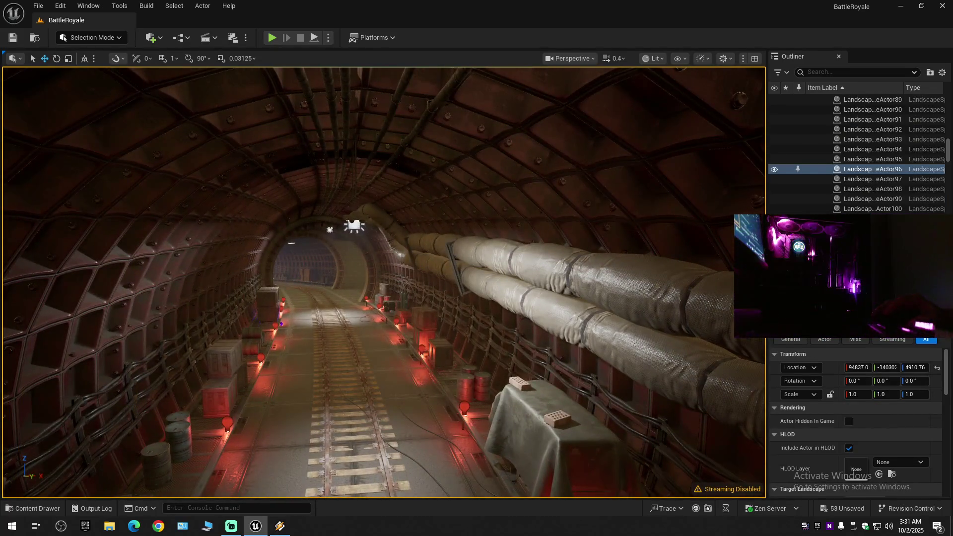
click(366, 237)
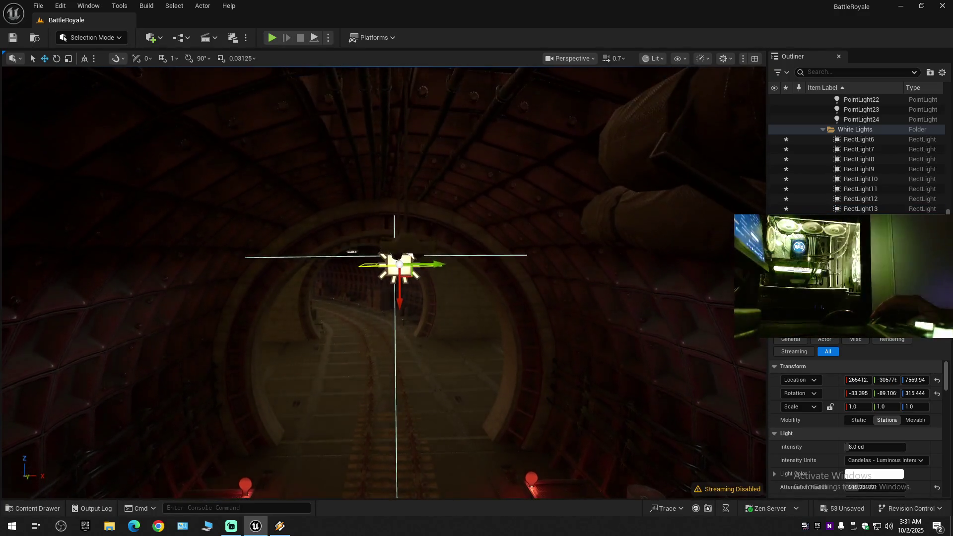
scroll(384, 282, up, 2)
key(w)
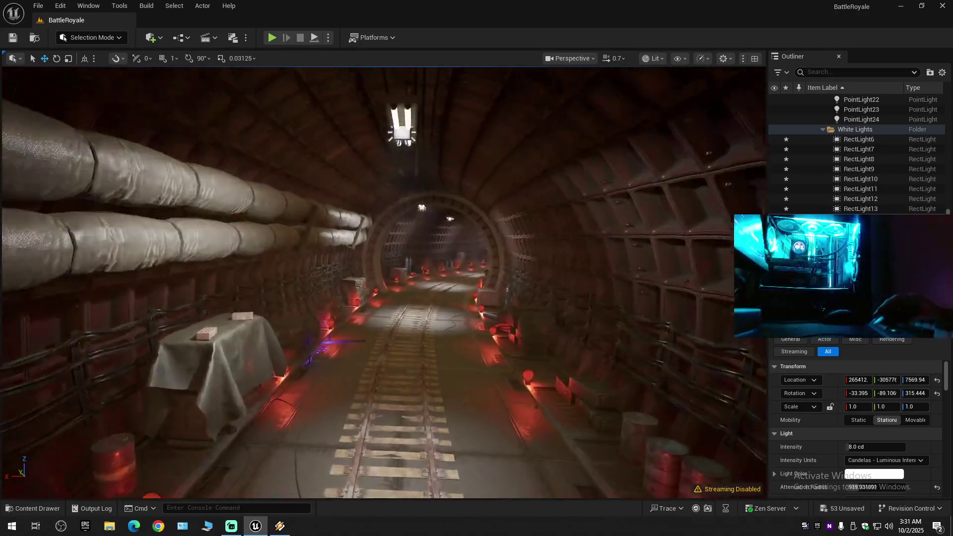
key(w)
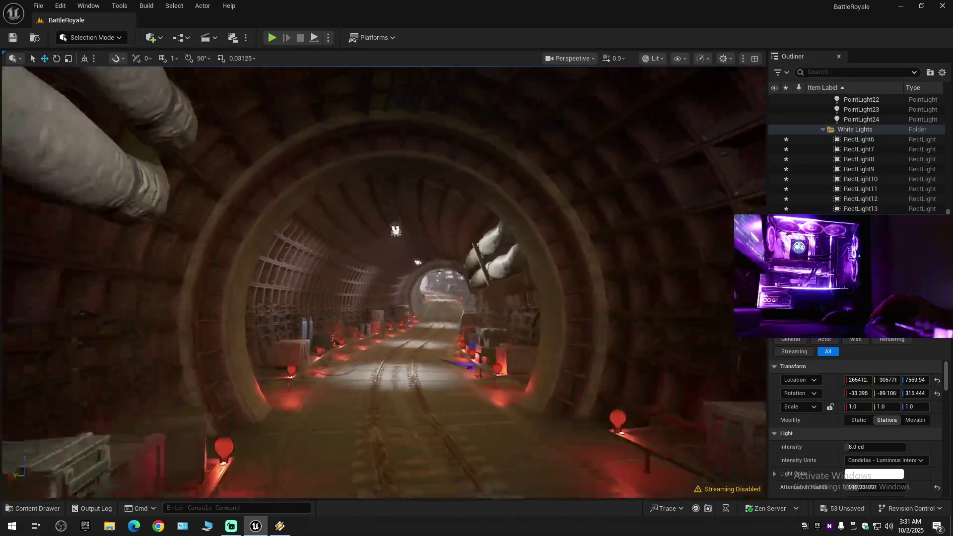
key(w)
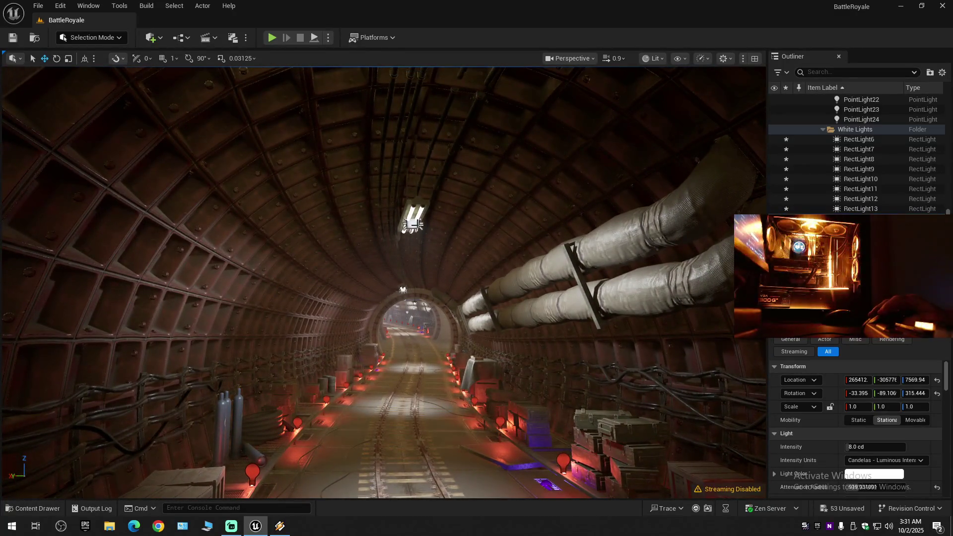
click(403, 289)
Lower RectLight9 slightly under the arch.
scroll(402, 289, down, 1)
key(w)
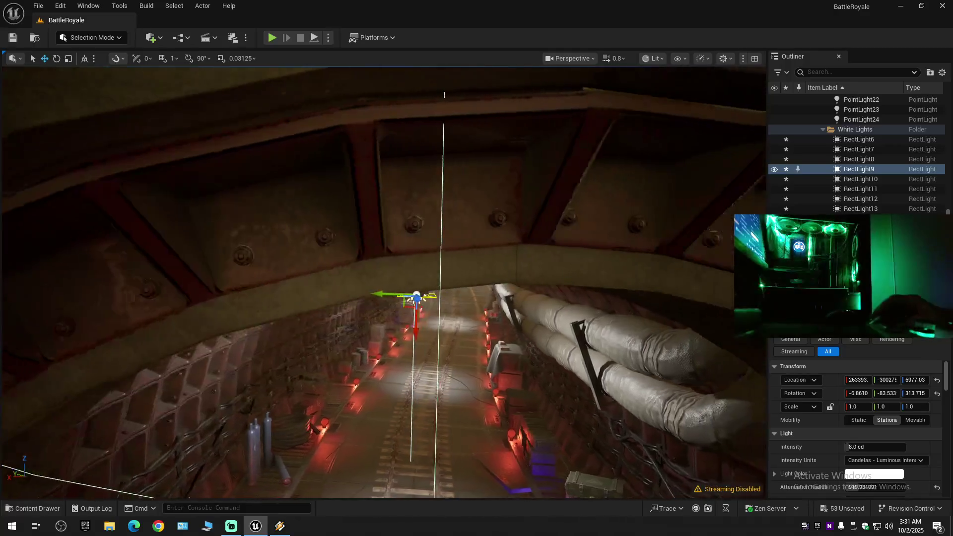
key(s)
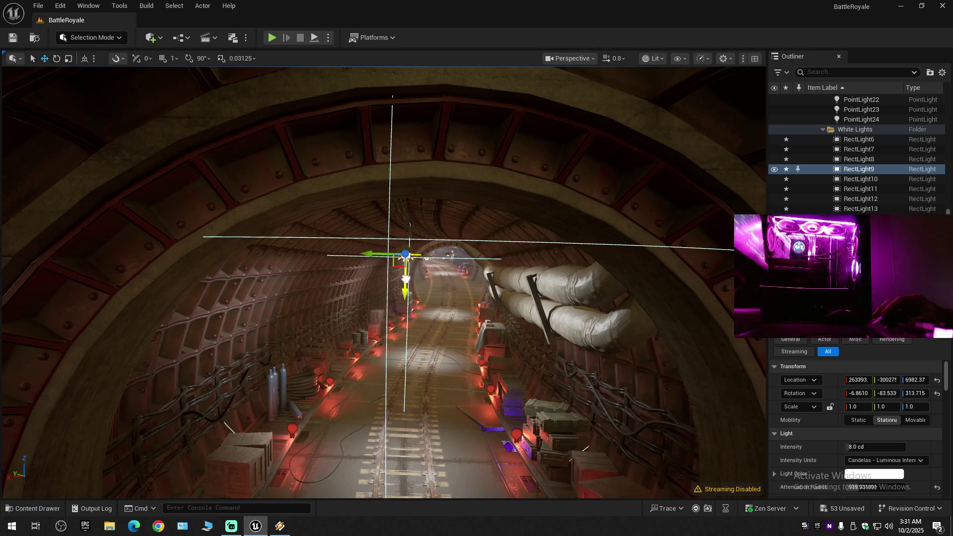
drag(405, 275, 406, 279)
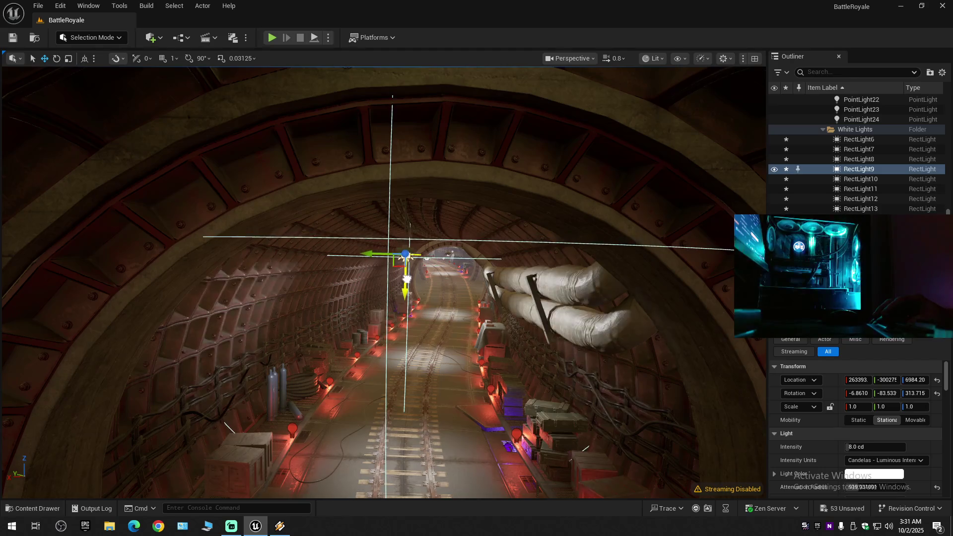
key(w)
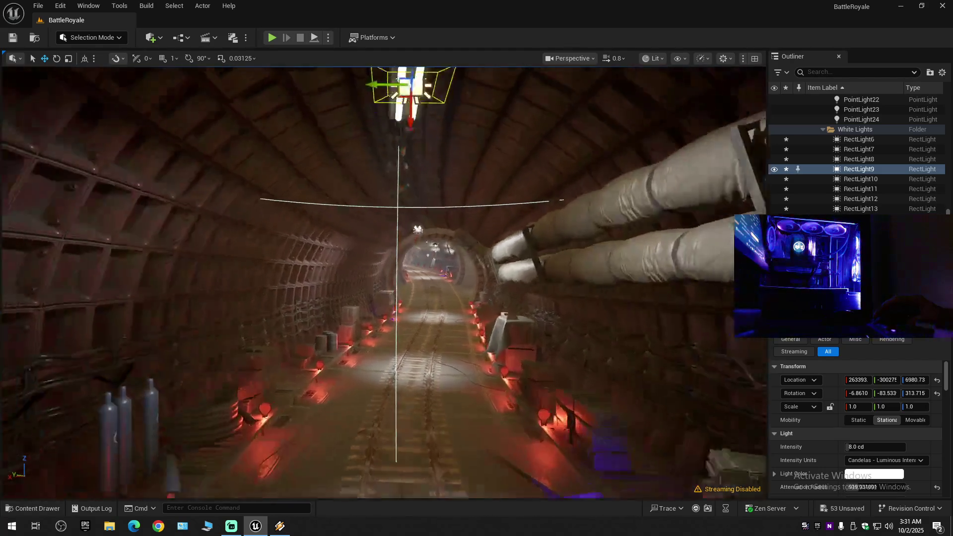
key(w)
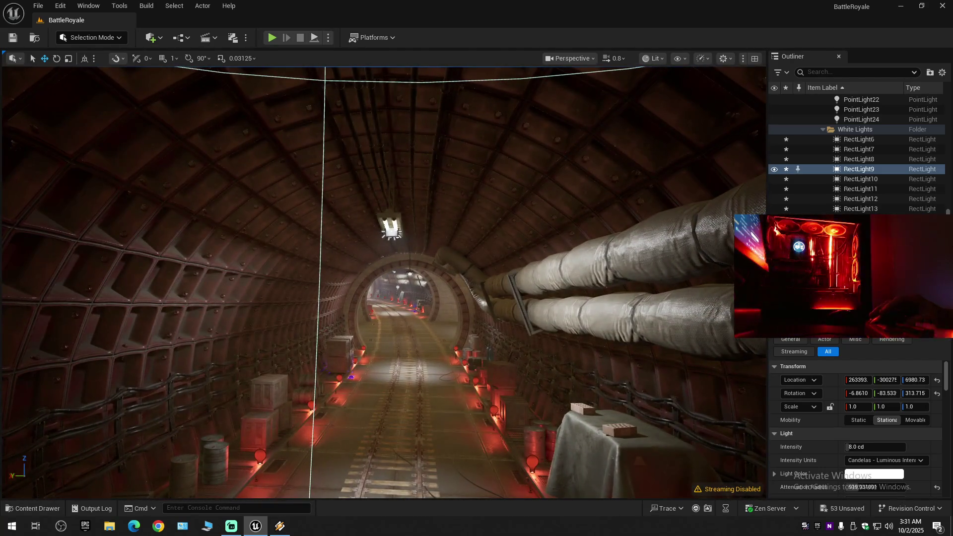
Raise RectLight10 and RectLight11 very slightly.
click(392, 229)
drag(391, 256, 389, 257)
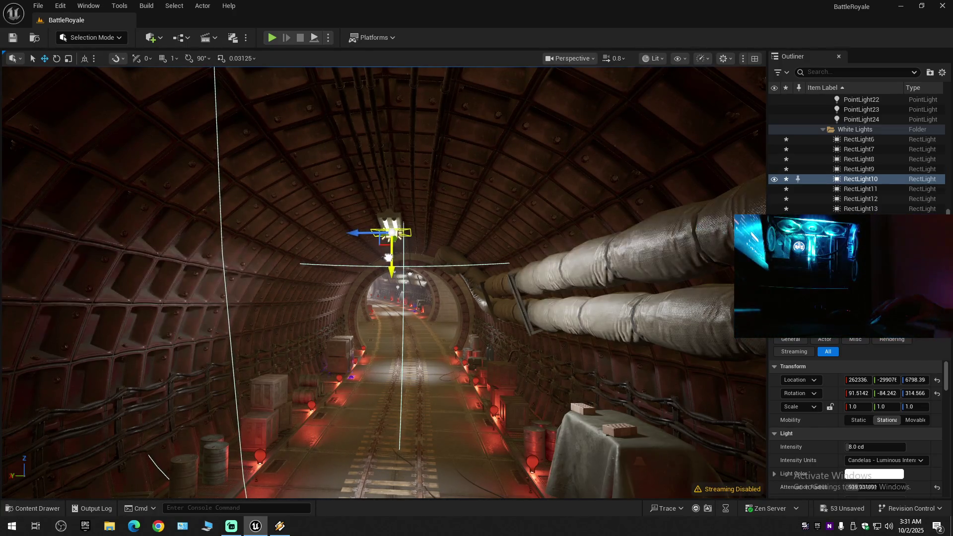
key(w)
scroll(392, 261, up, 1)
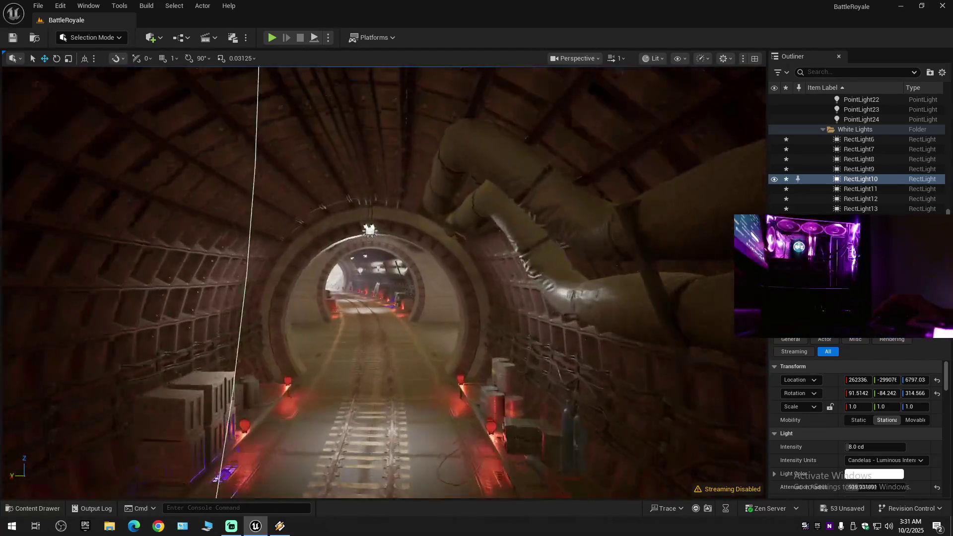
click(366, 224)
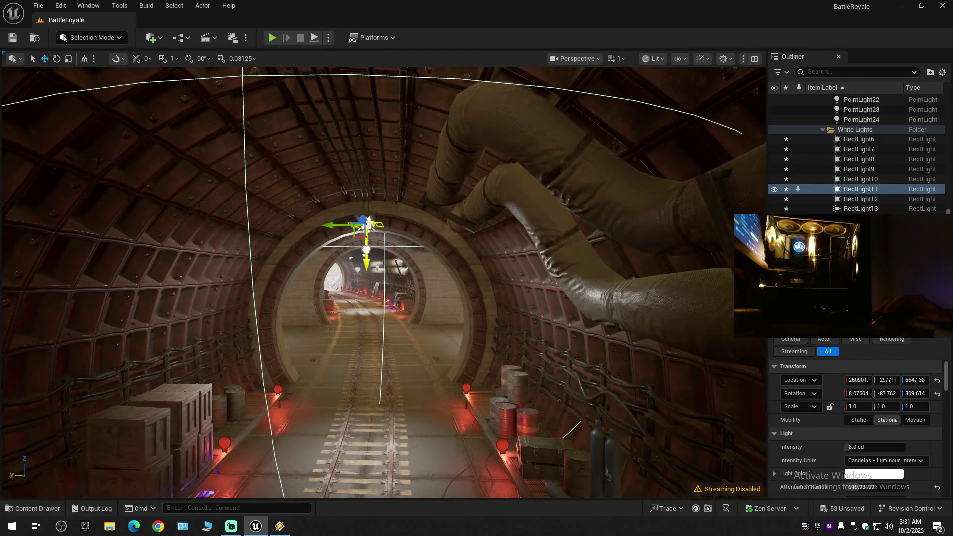
drag(365, 223, 366, 220)
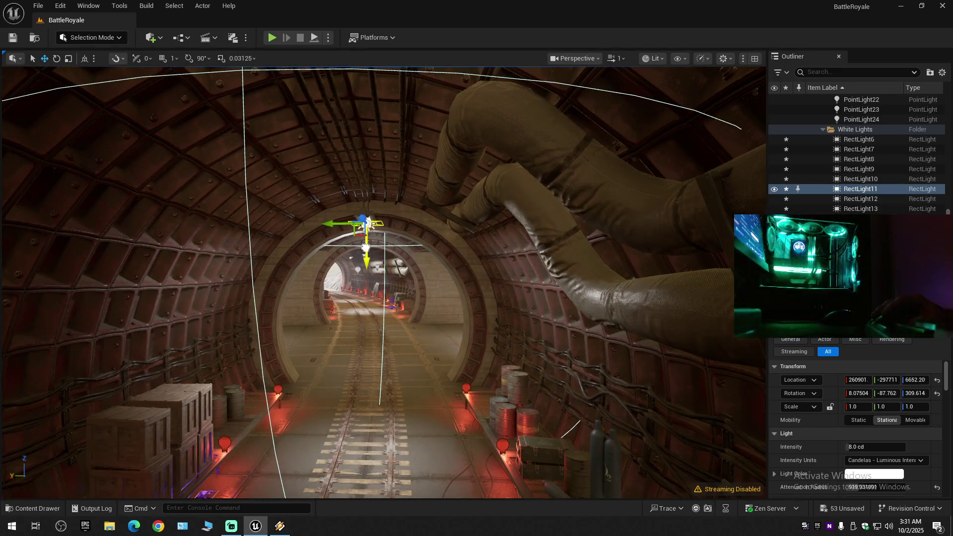
Raise RectLight8 slightly and shift RectLight7 along X near the tunnel exit.
key(w)
scroll(383, 281, up, 1)
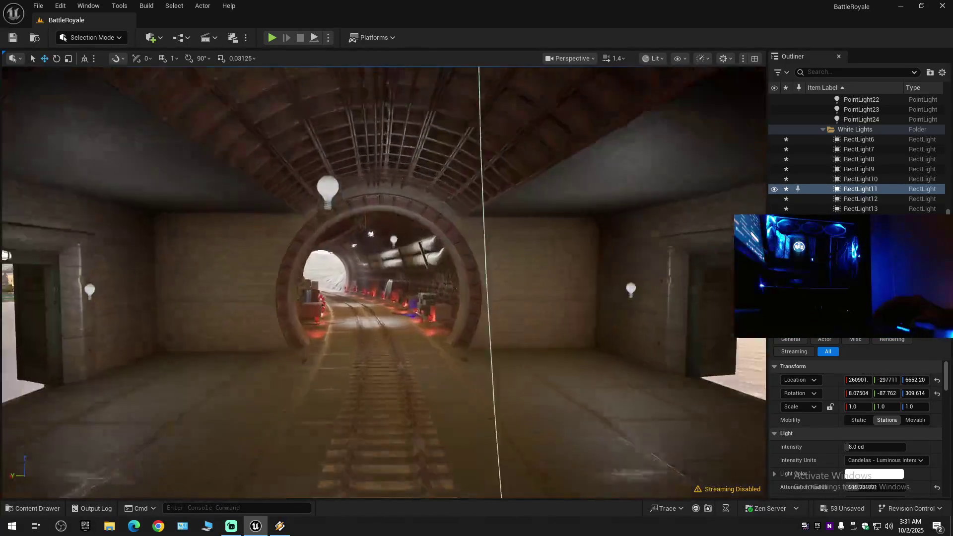
key(w)
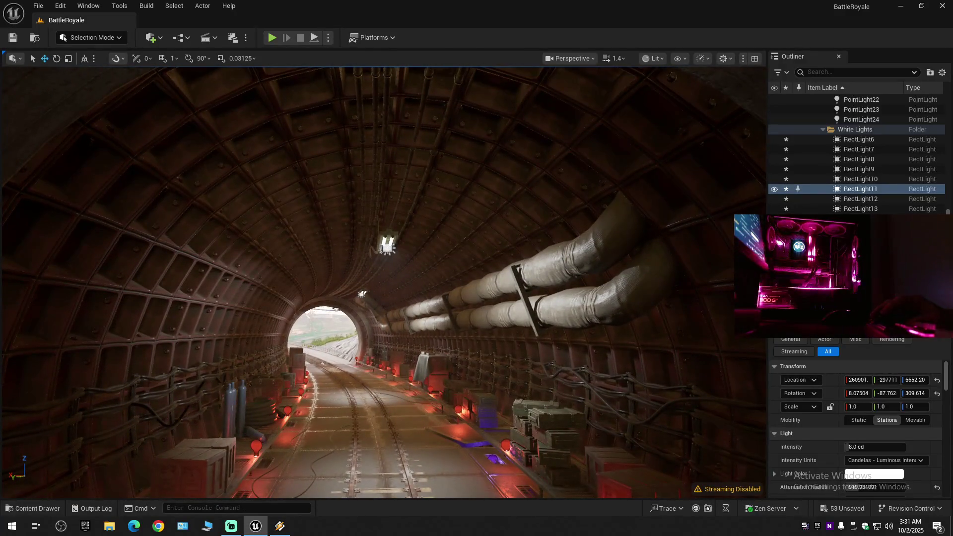
click(388, 247)
drag(388, 273, 387, 270)
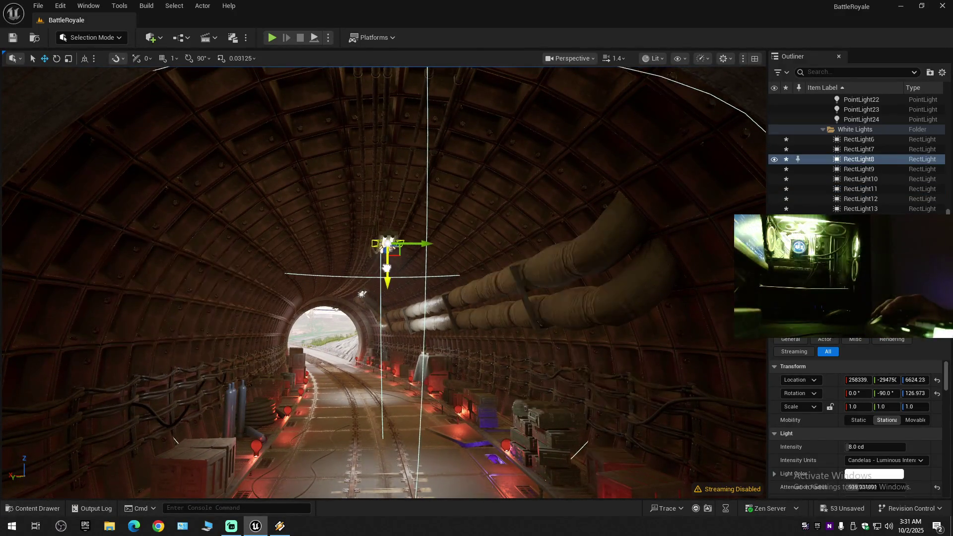
key(w)
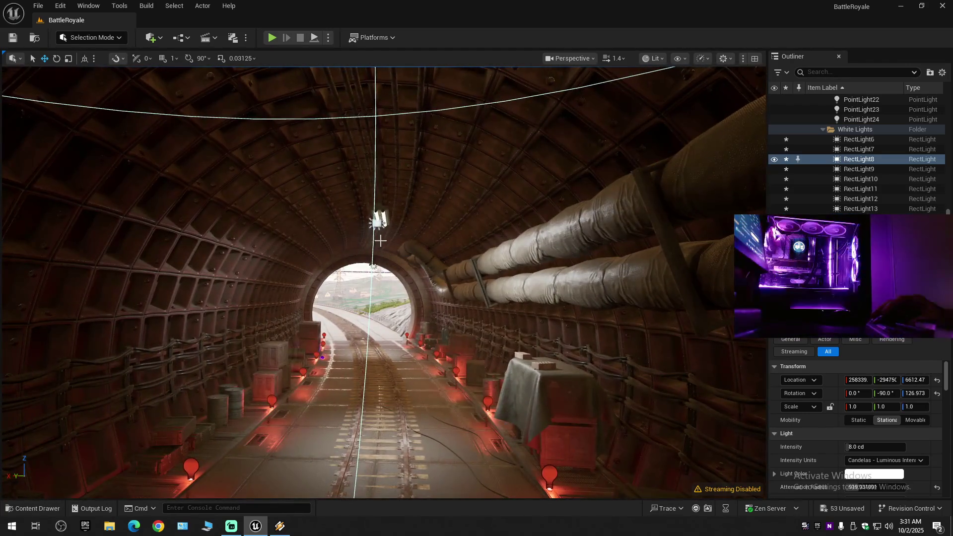
click(377, 224)
mouse_move(397, 221)
mouse_down()
mouse_move(381, 251)
mouse_move(369, 238)
mouse_move(384, 232)
mouse_move(363, 252)
mouse_up()
click(365, 232)
drag(363, 255, 363, 253)
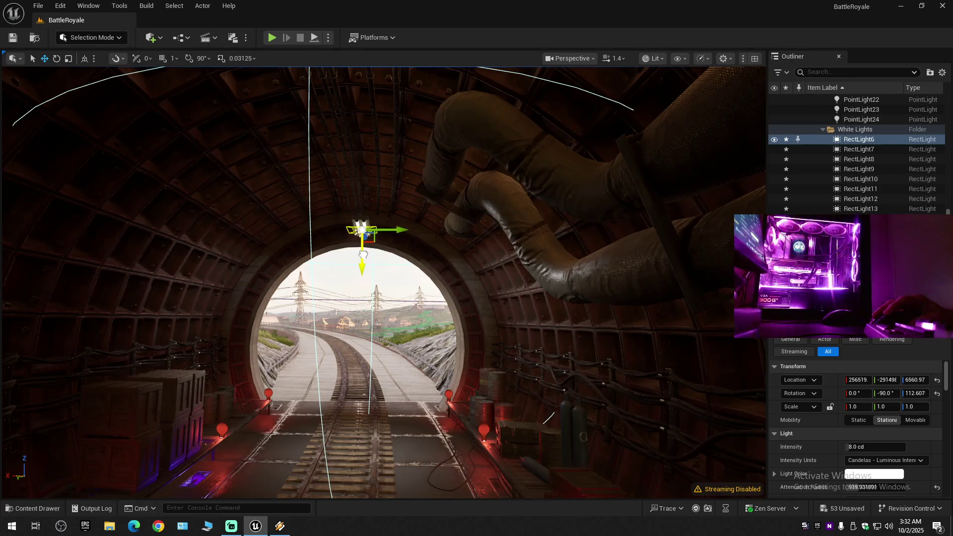
scroll(363, 253, up, 5)
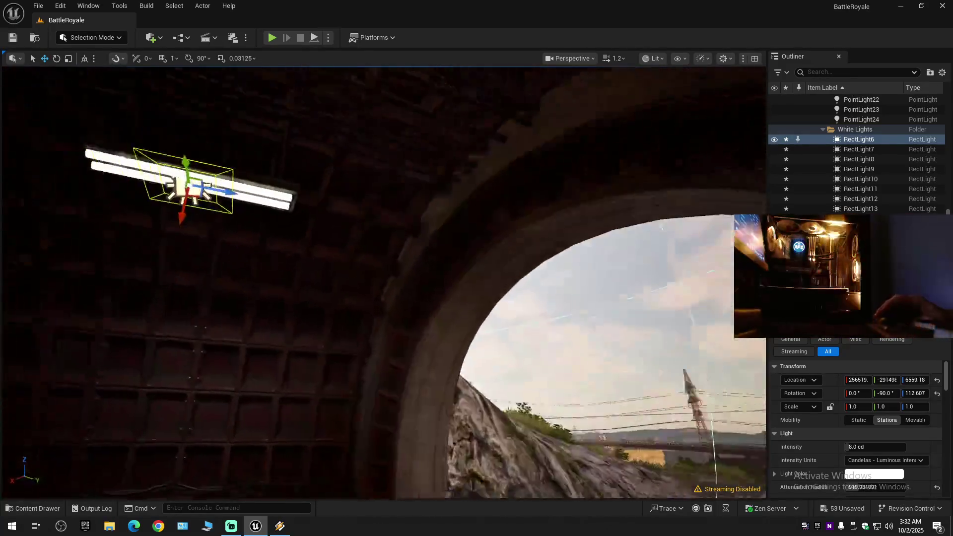
scroll(363, 253, down, 2)
scroll(309, 263, down, 2)
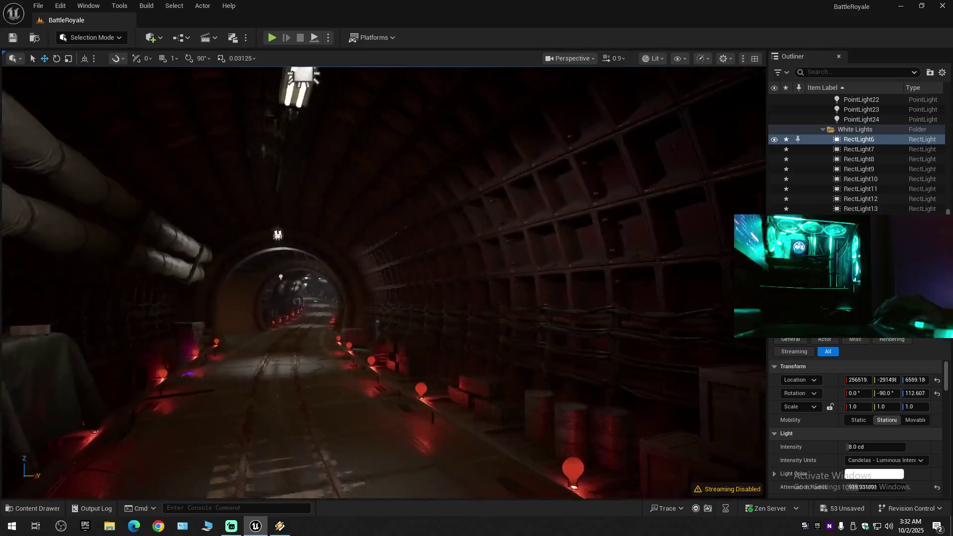
click(239, 230)
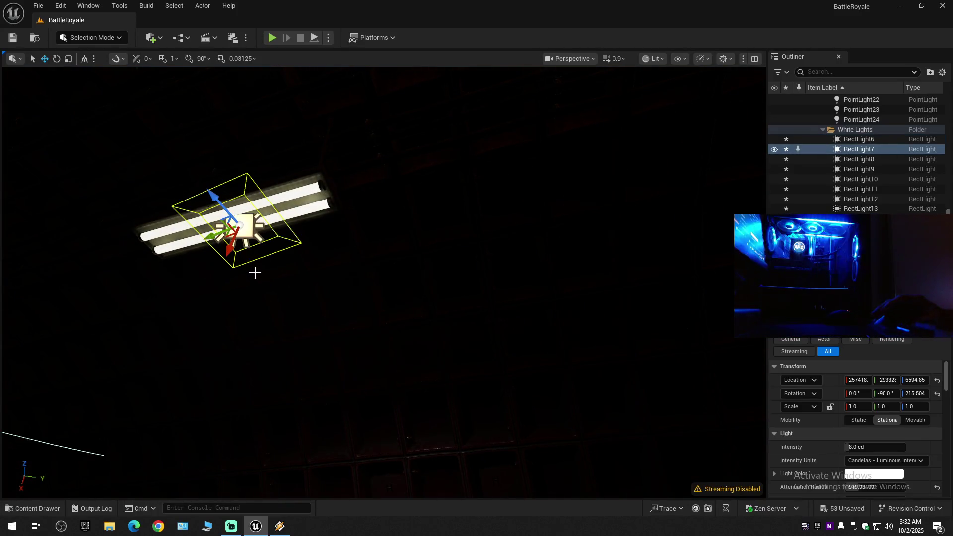
key(f)
mouse_move(367, 237)
mouse_down()
mouse_move(396, 295)
mouse_move(388, 252)
mouse_move(392, 318)
mouse_move(417, 268)
mouse_move(396, 196)
mouse_up()
click(407, 248)
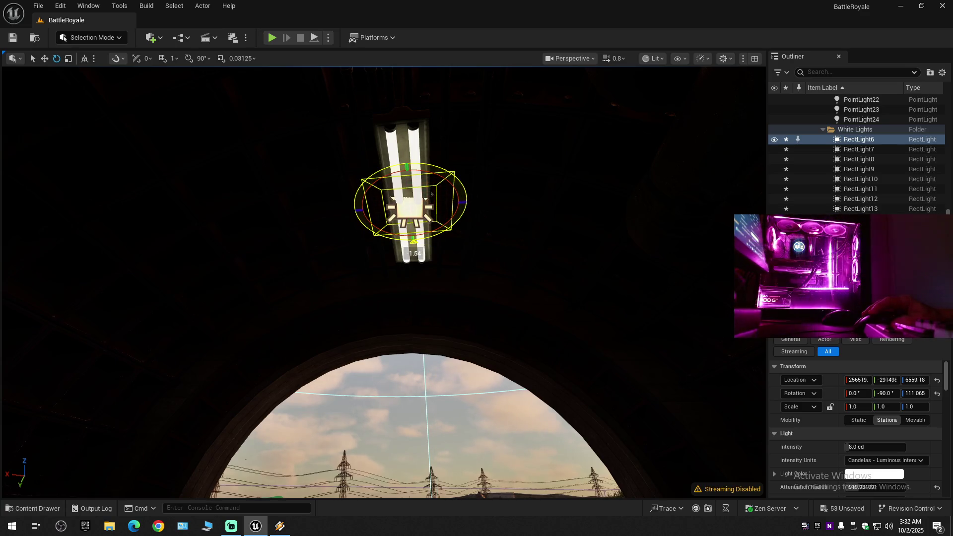
mouse_move(450, 302)
mouse_down()
mouse_move(448, 347)
mouse_move(437, 347)
mouse_up()
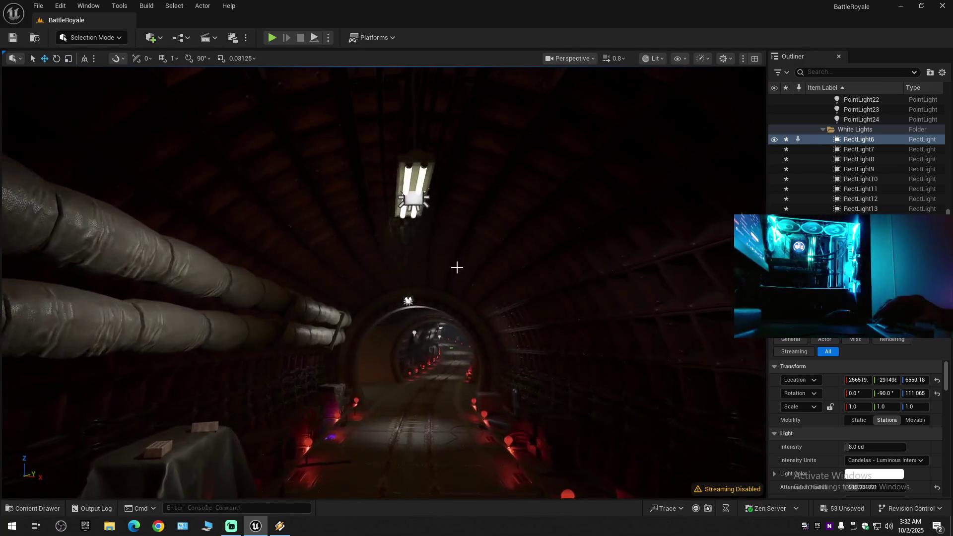
click(410, 191)
scroll(411, 191, up, 3)
scroll(410, 191, up, 3)
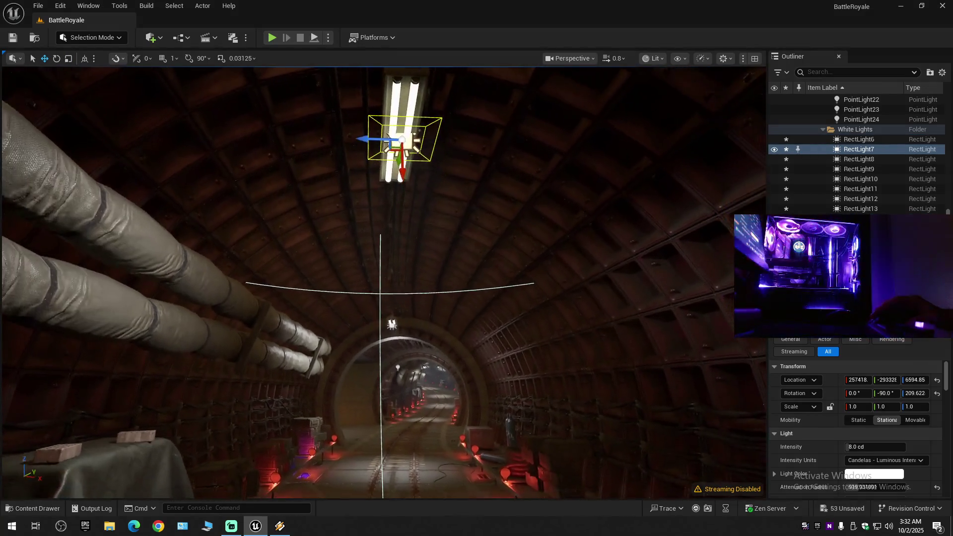
scroll(410, 191, up, 3)
key(f)
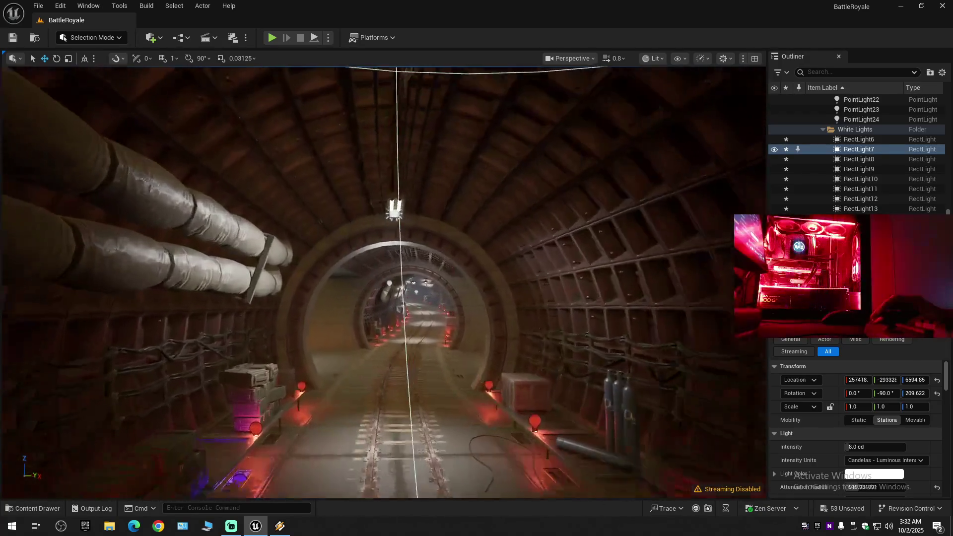
click(399, 231)
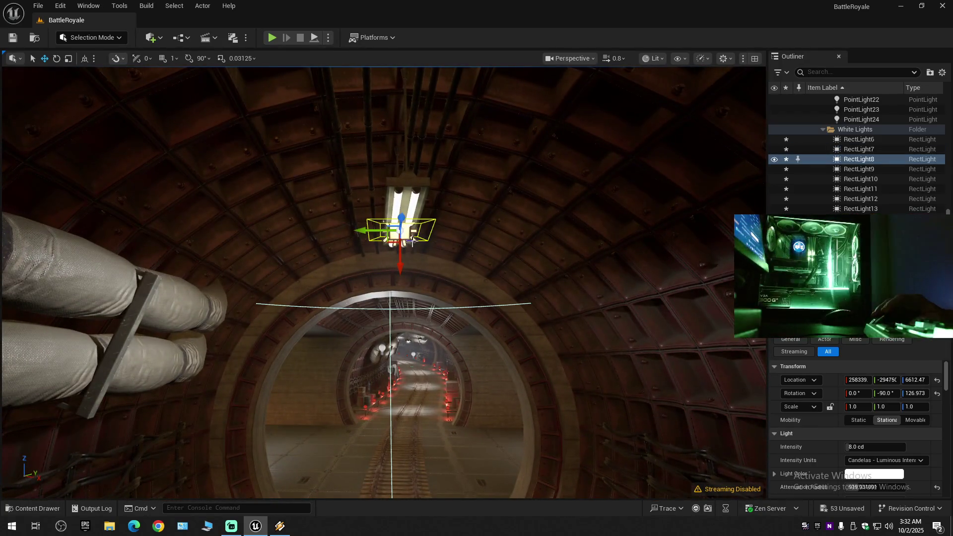
key(f)
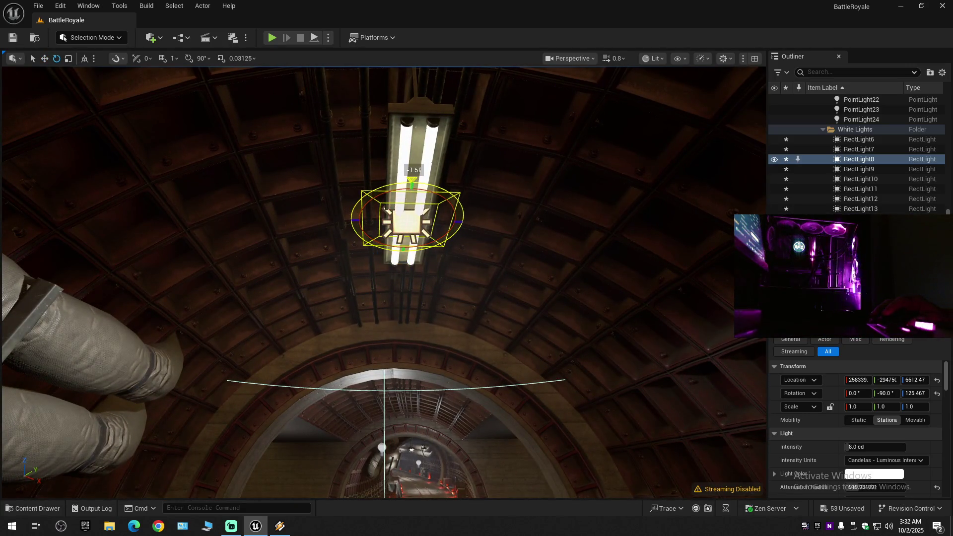
mouse_move(401, 263)
mouse_down()
mouse_move(377, 268)
mouse_move(421, 248)
mouse_move(463, 198)
mouse_move(415, 255)
mouse_up()
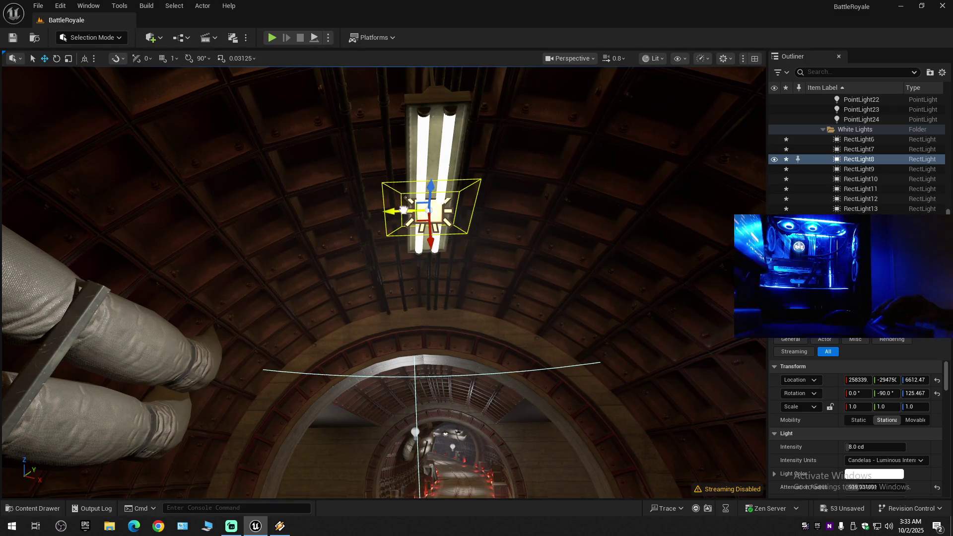
drag(414, 260, 414, 260)
click(391, 207)
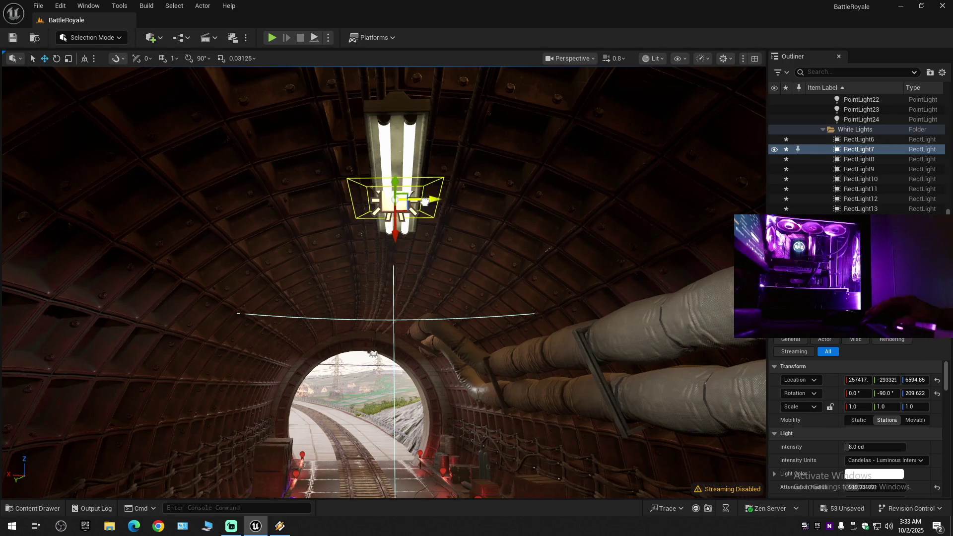
drag(425, 201, 425, 201)
drag(421, 238, 378, 222)
click(374, 221)
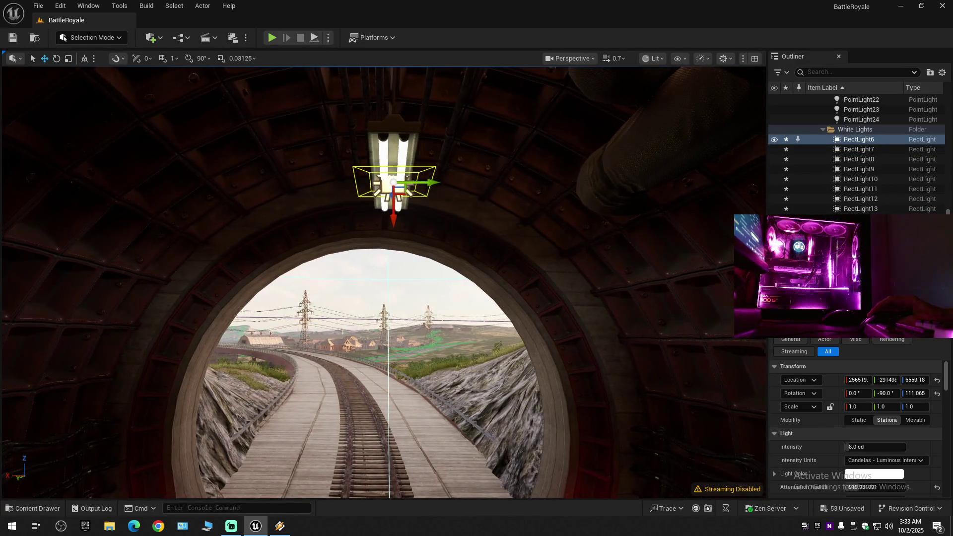
key(d)
key(a)
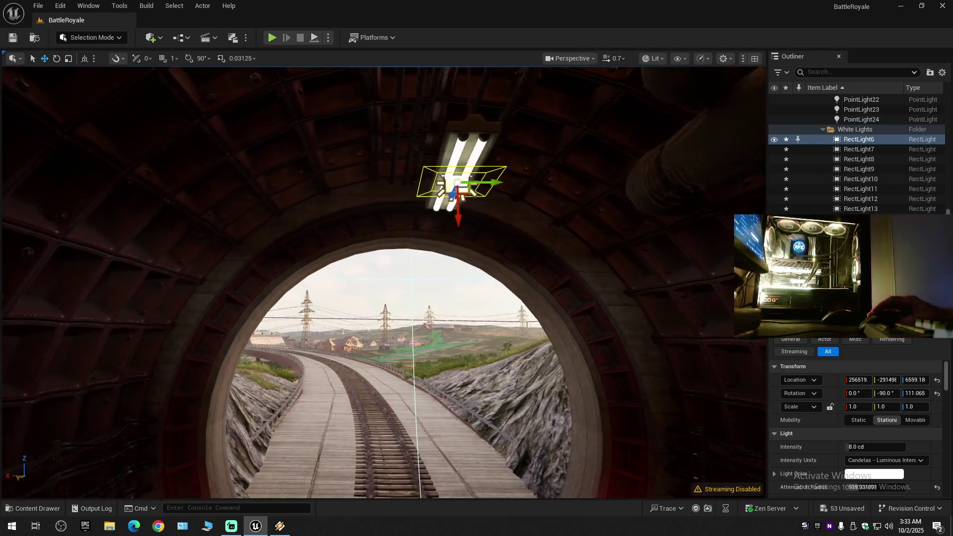
scroll(382, 283, down, 1)
key(d)
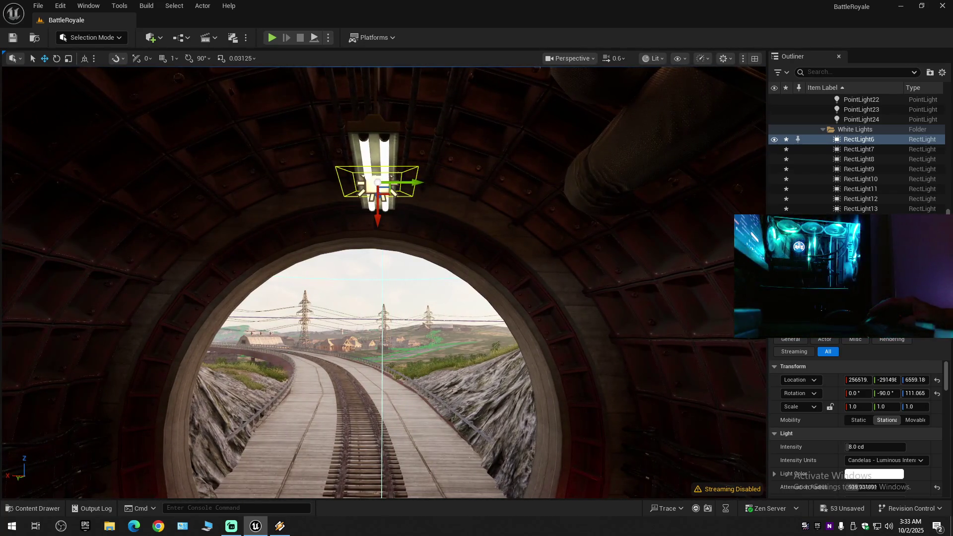
scroll(383, 283, up, 2)
key(w)
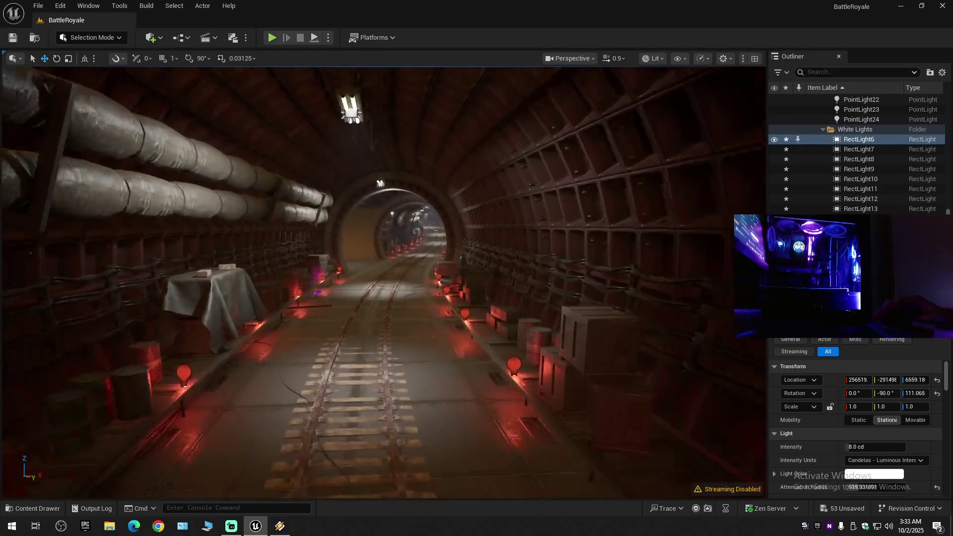
Fly down the tunnel and adjust the tilt of ceiling lights RectLight11 and RectLight10.
key(w)
scroll(382, 283, up, 1)
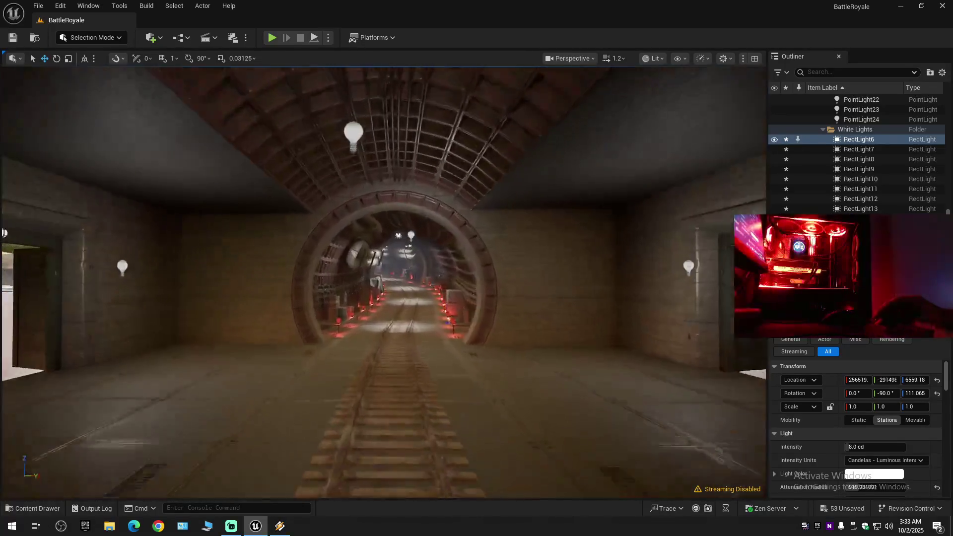
key(w)
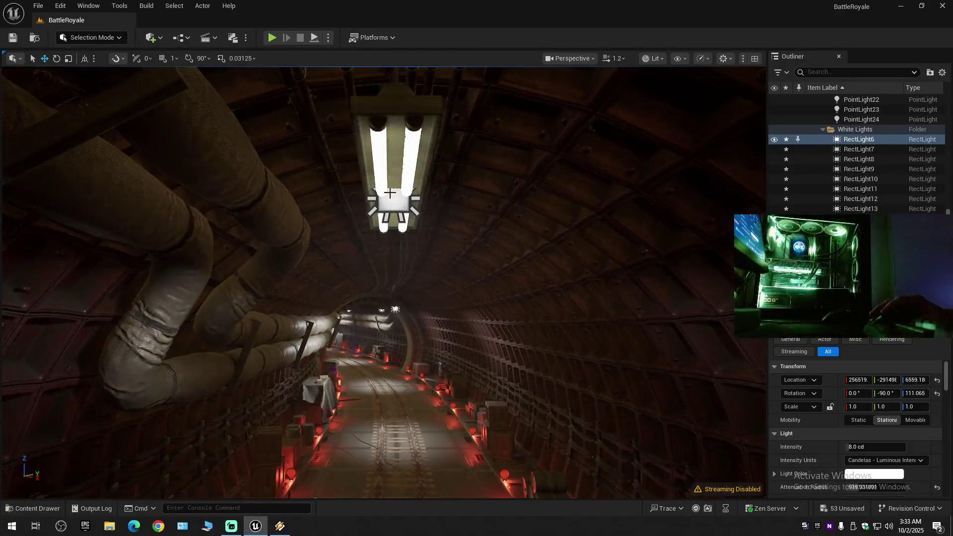
click(389, 196)
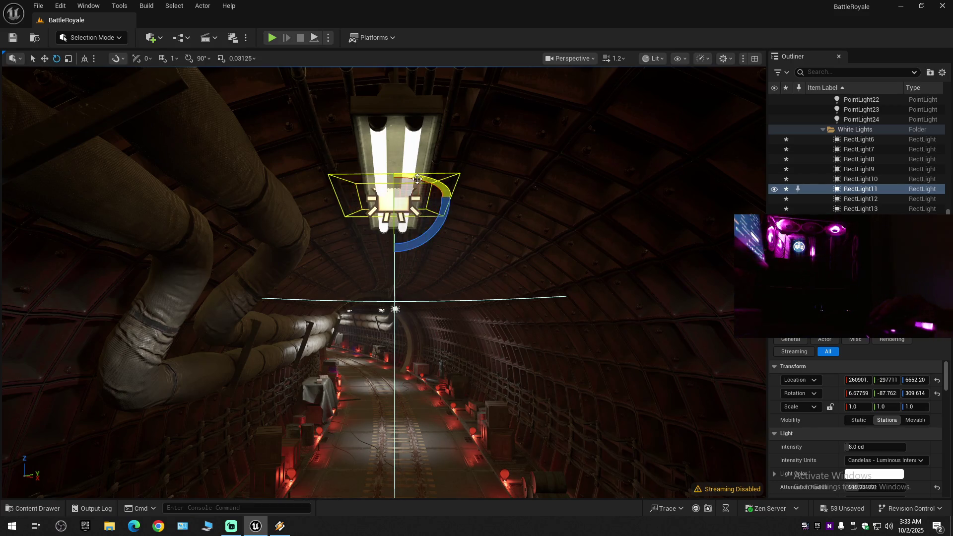
mouse_move(419, 199)
mouse_down()
mouse_move(408, 185)
mouse_move(437, 212)
mouse_move(429, 191)
mouse_move(393, 189)
mouse_up()
click(437, 212)
scroll(436, 208, down, 2)
scroll(432, 196, down, 1)
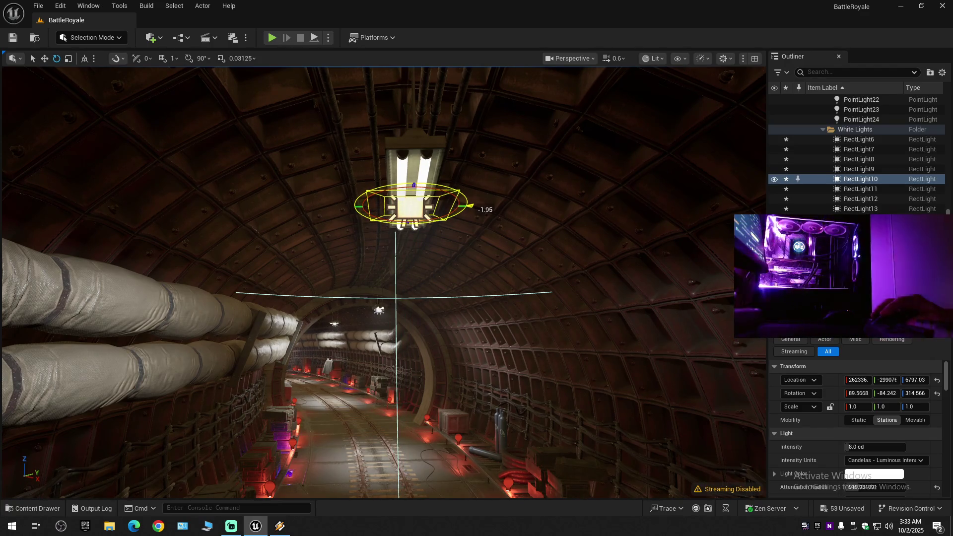
Move closer to ceiling light RectLight9 and fine-tune its tilt.
drag(399, 198, 390, 182)
scroll(397, 191, up, 2)
click(410, 233)
mouse_move(409, 234)
mouse_down()
mouse_move(417, 226)
mouse_move(426, 243)
mouse_up()
scroll(412, 231, down, 2)
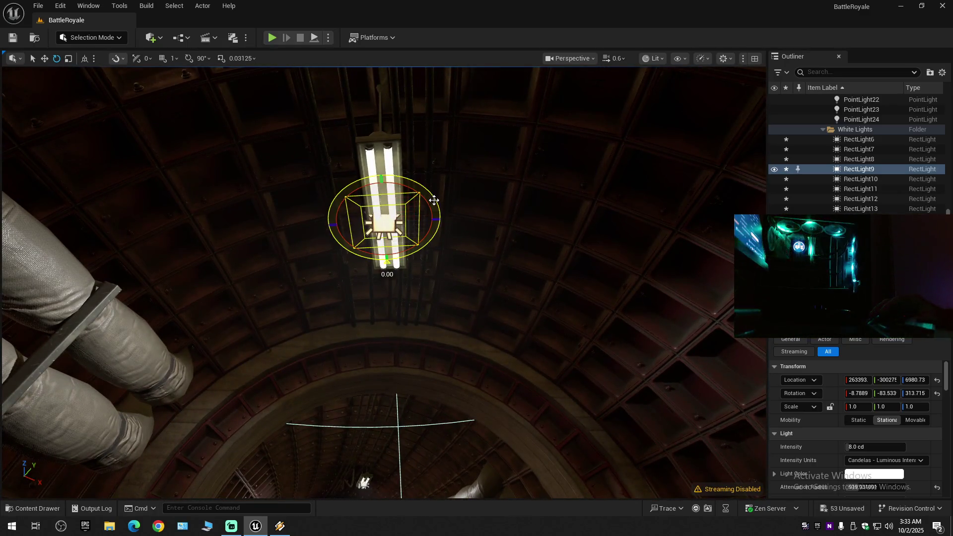
mouse_move(432, 207)
mouse_down()
mouse_move(427, 194)
mouse_move(427, 244)
mouse_move(430, 214)
mouse_up()
Tilt ceiling lights RectLight12 and RectLight13 to about -34.6, keeping 8.0 cd.
click(422, 217)
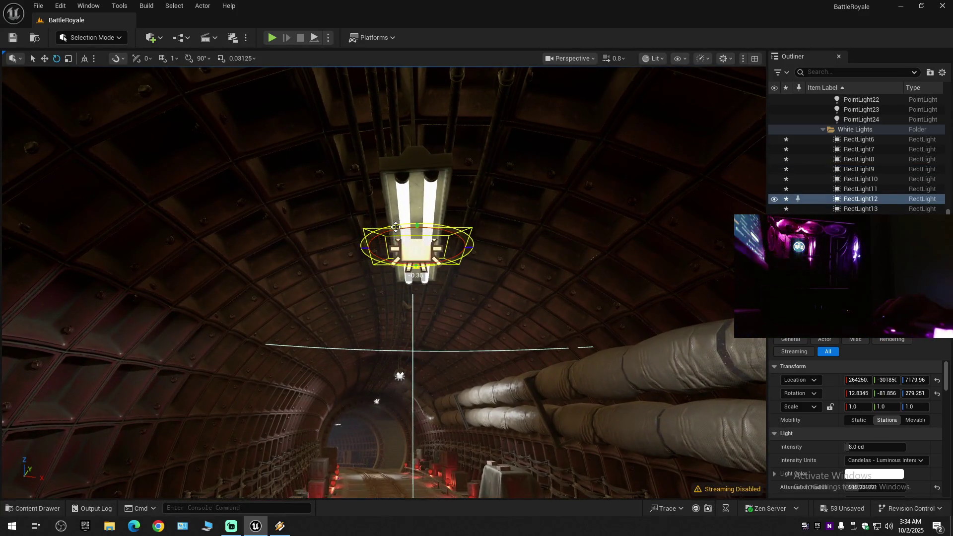
mouse_move(426, 277)
mouse_down()
mouse_move(426, 297)
mouse_move(425, 260)
mouse_up()
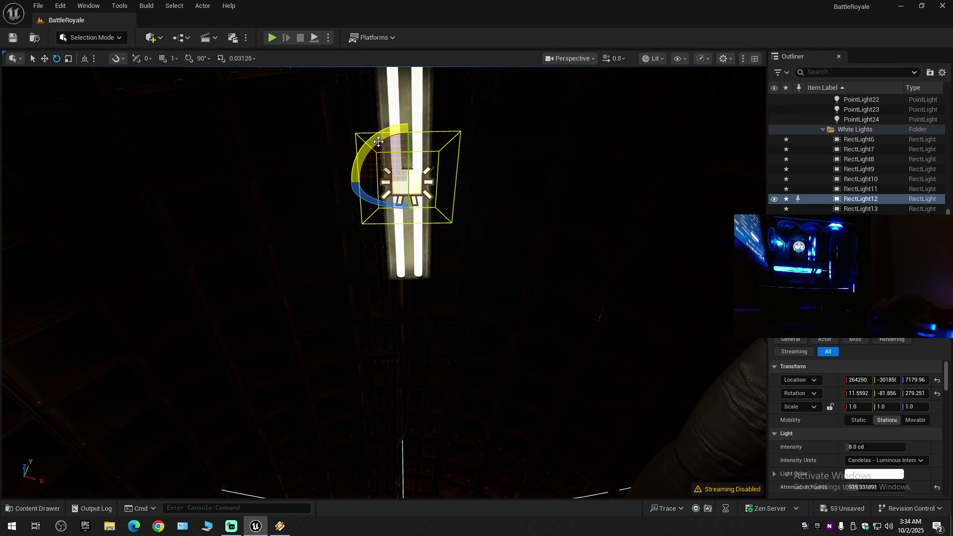
drag(377, 143, 377, 186)
drag(430, 200, 378, 195)
click(408, 240)
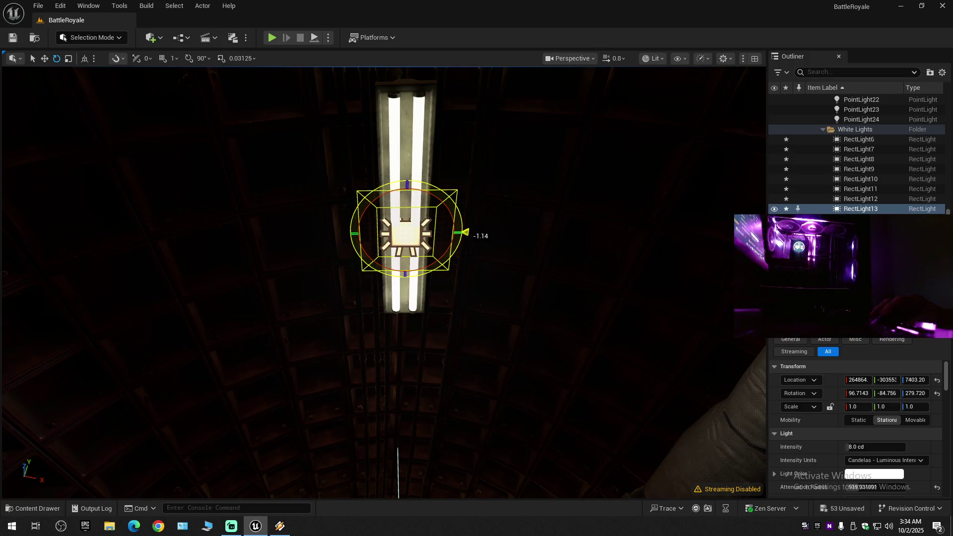
drag(378, 212, 378, 241)
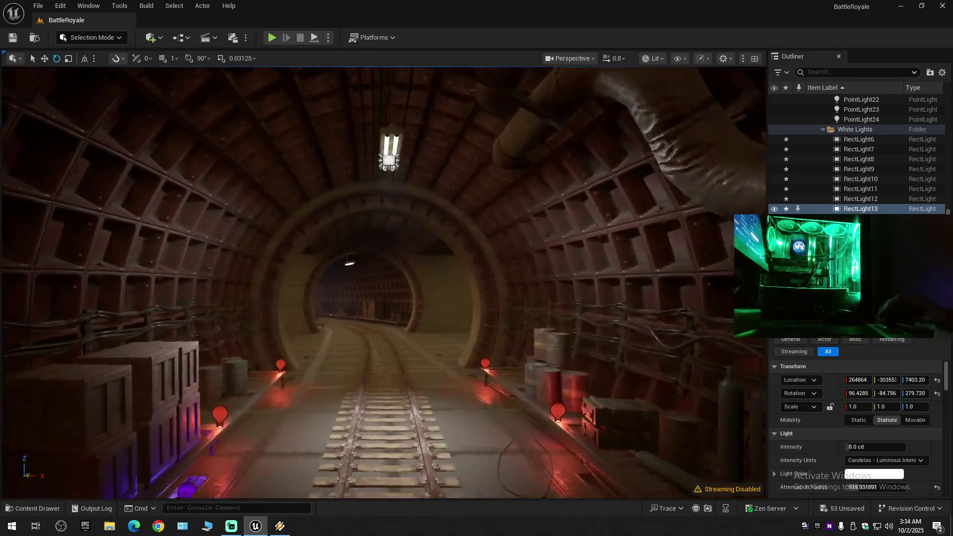
key(f)
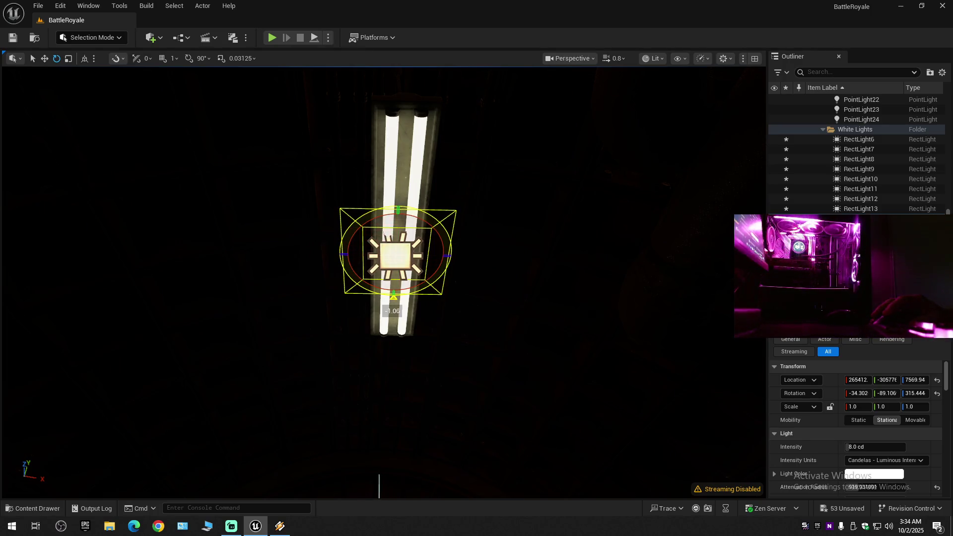
mouse_move(378, 240)
mouse_down()
mouse_move(378, 271)
mouse_move(378, 241)
mouse_up()
mouse_move(374, 281)
mouse_down()
mouse_move(373, 263)
mouse_move(373, 302)
mouse_up()
click(373, 281)
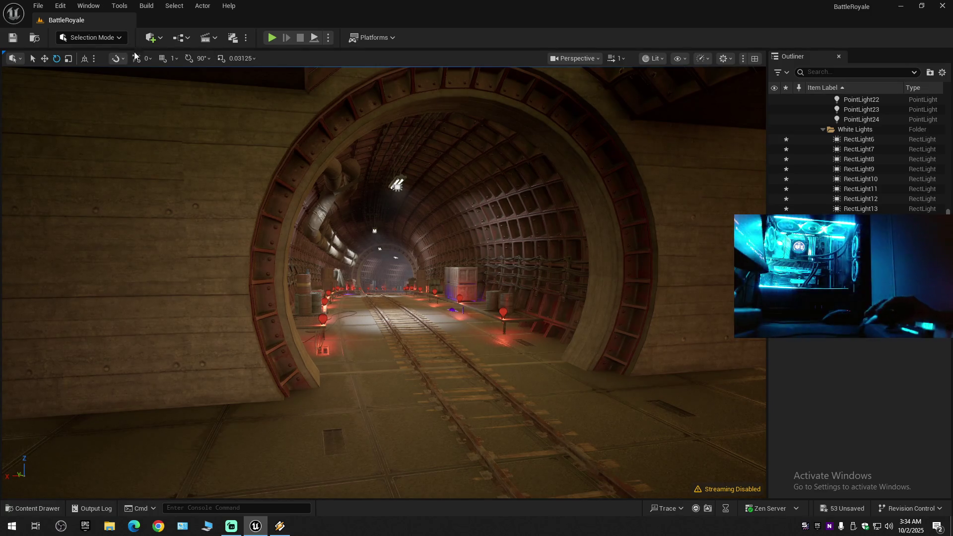
Save all unsaved changes and the current level.
key(ctrl+shift+s)
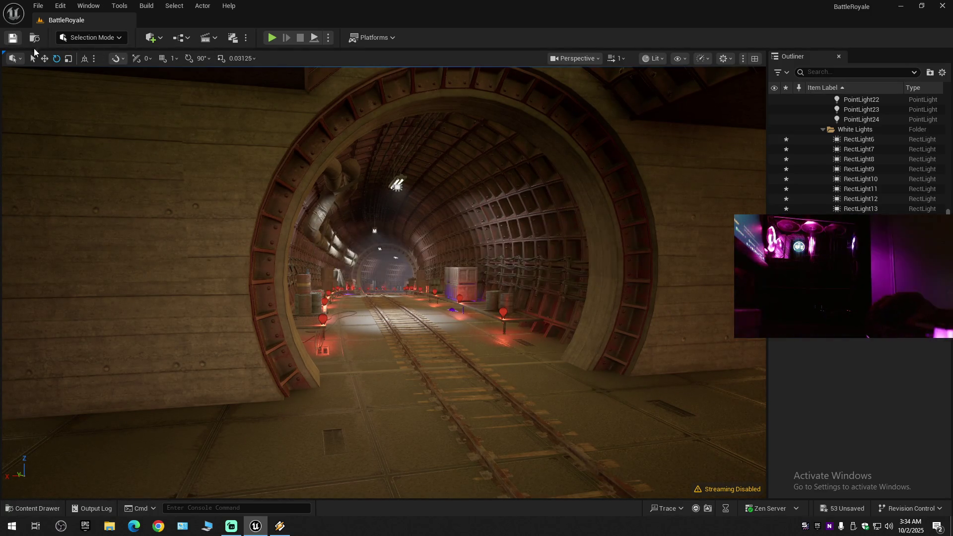
click(38, 5)
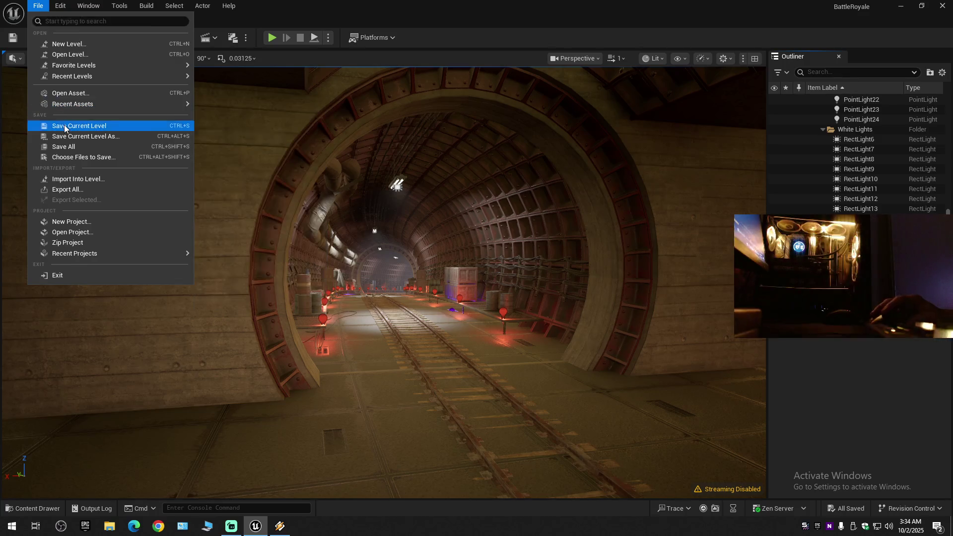
click(62, 121)
click(38, 6)
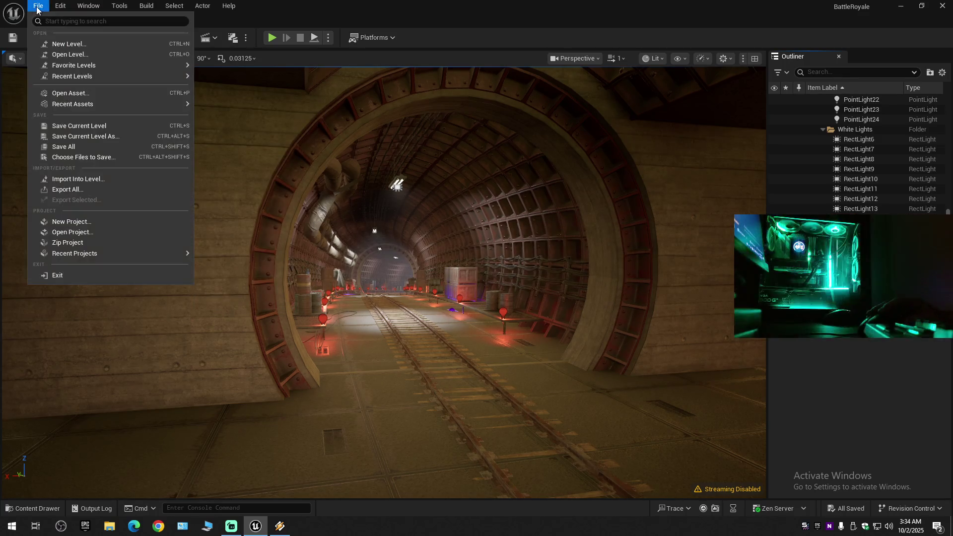
click(44, 146)
Save the current level over the existing BattleRoyale map in Maps, confirming Replace.
click(35, 7)
click(73, 136)
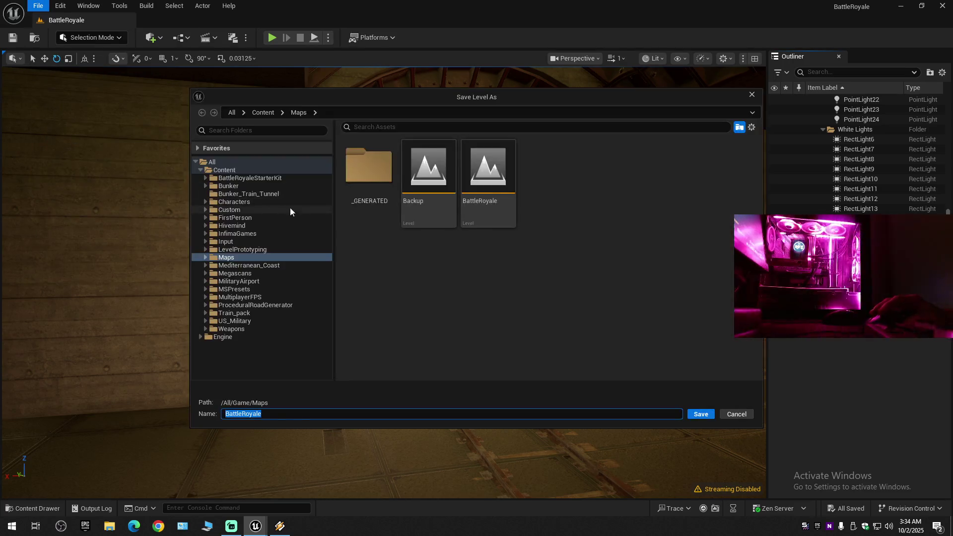
double_click(482, 186)
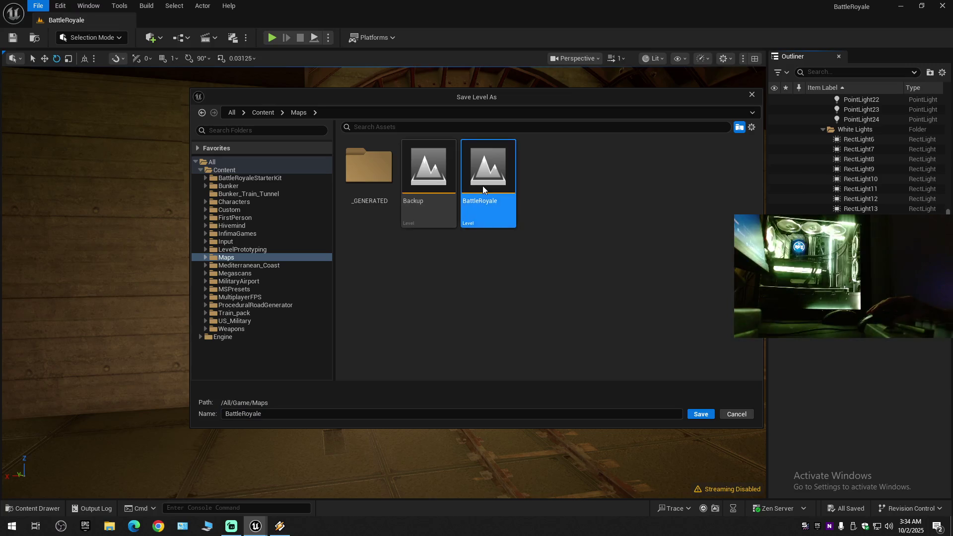
click(504, 280)
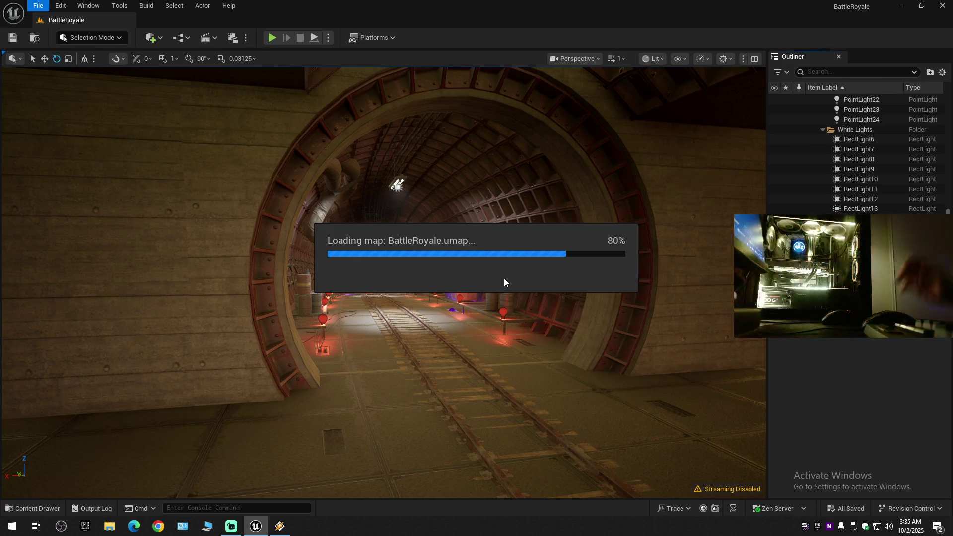
click(281, 527)
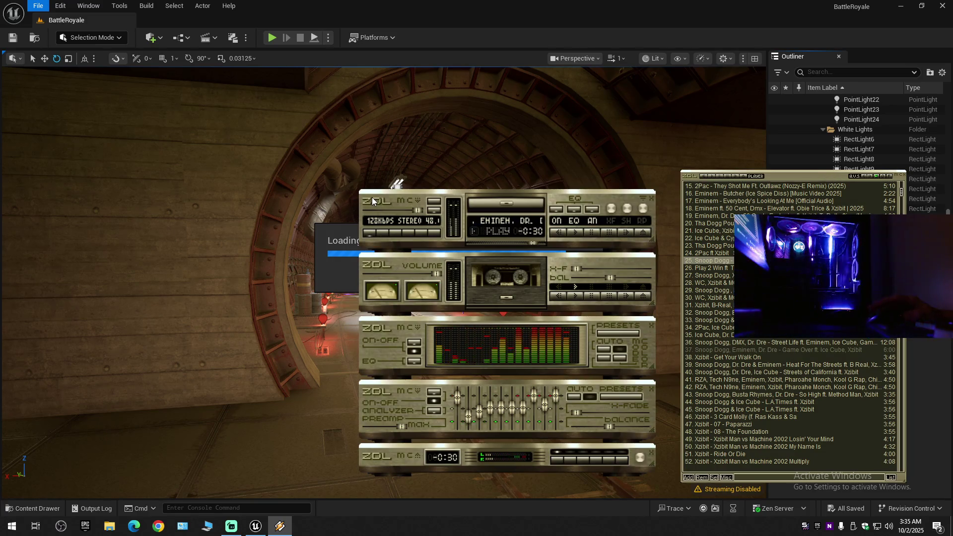
Skip Winamp to the next track, Xzibit's 'Get Your Walk On', and scroll the playlist.
key(b)
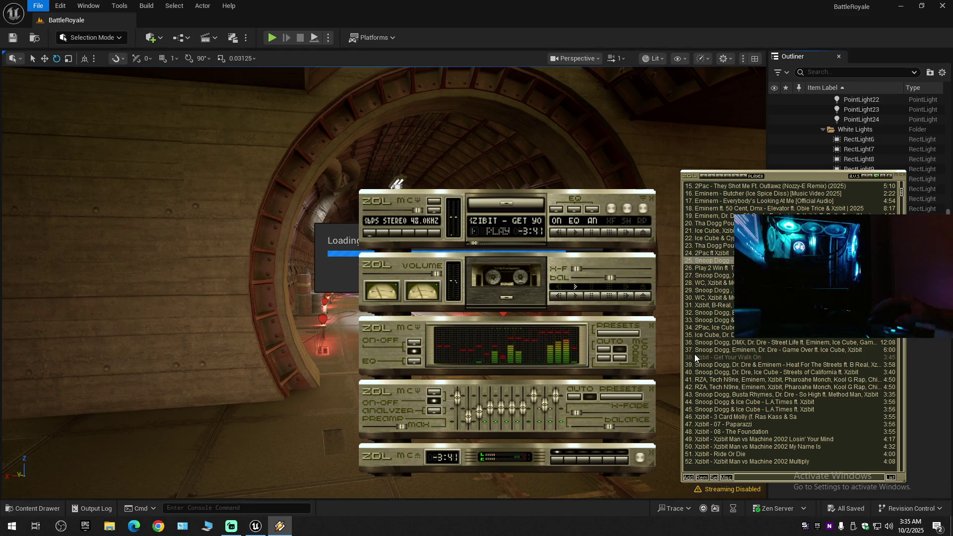
scroll(707, 418, up, 5)
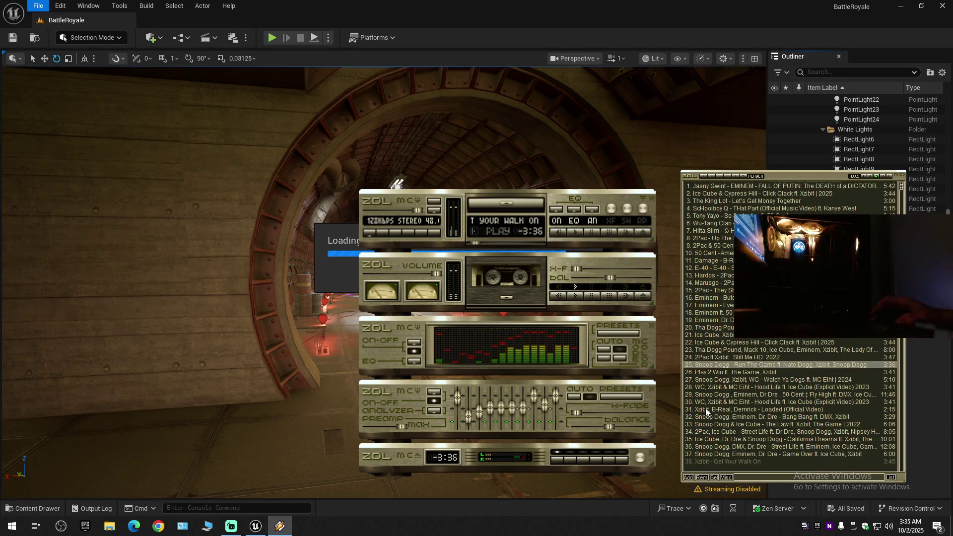
scroll(705, 410, down, 4)
scroll(705, 410, down, 4)
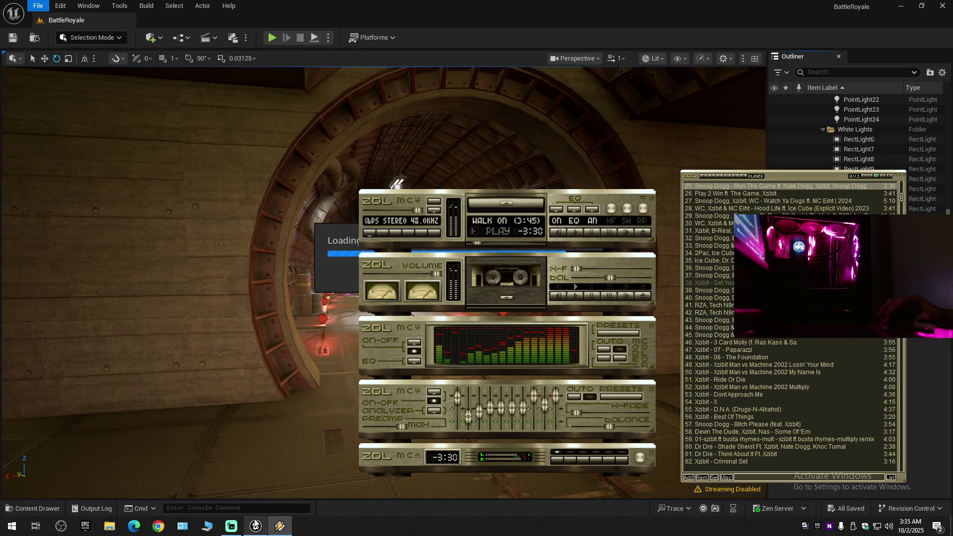
mouse_move(255, 525)
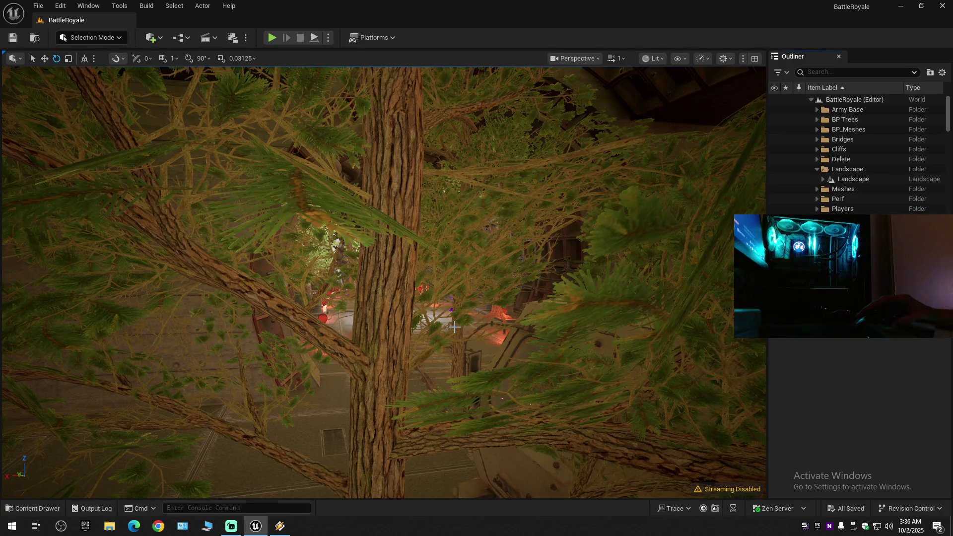
key(s)
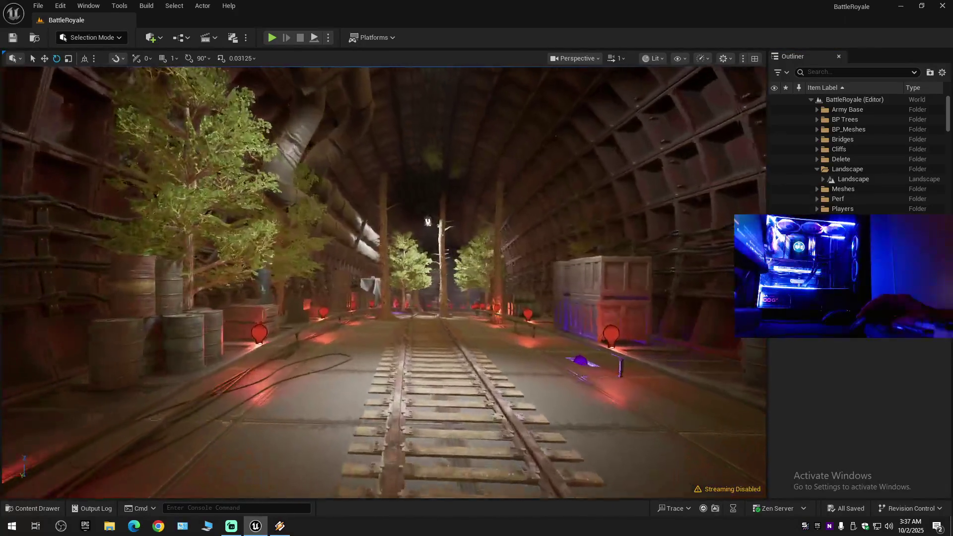
key(w)
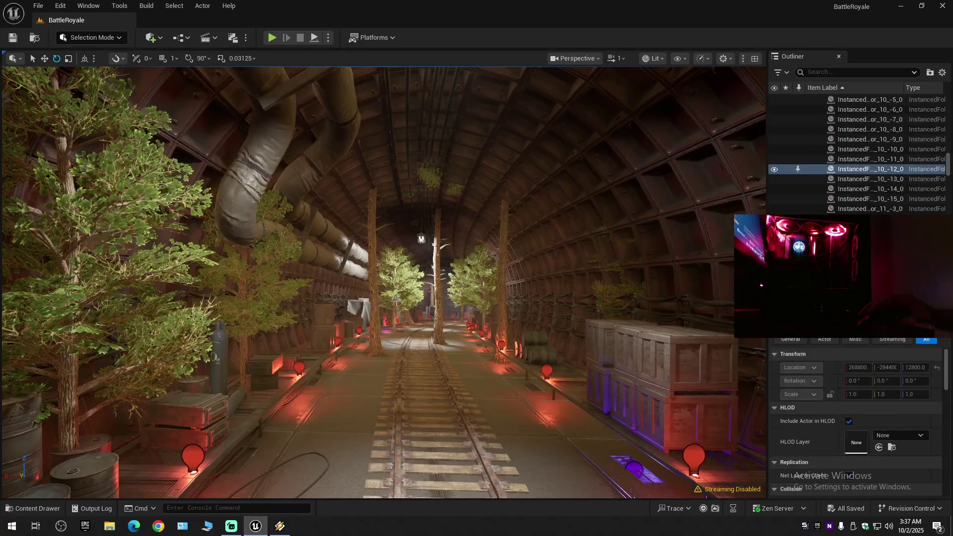
click(774, 169)
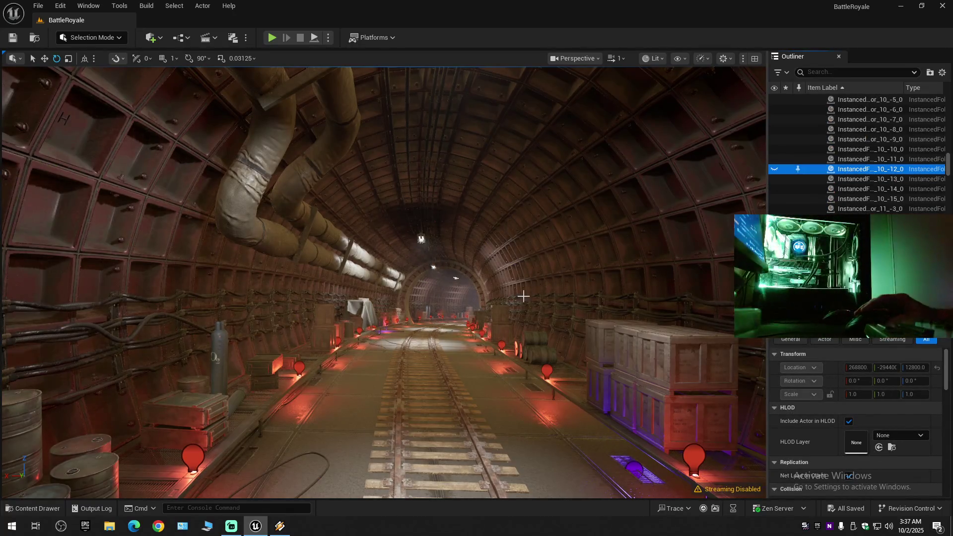
key(w)
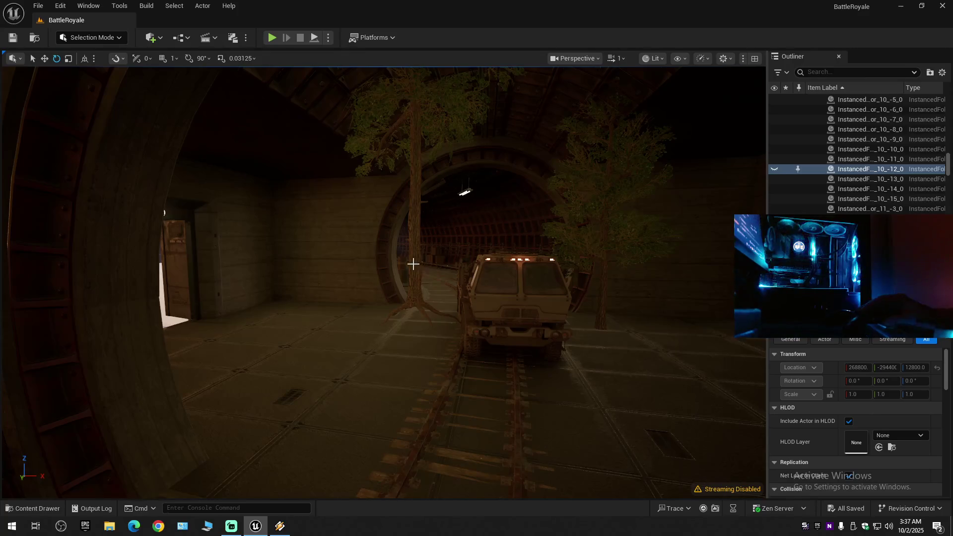
click(774, 180)
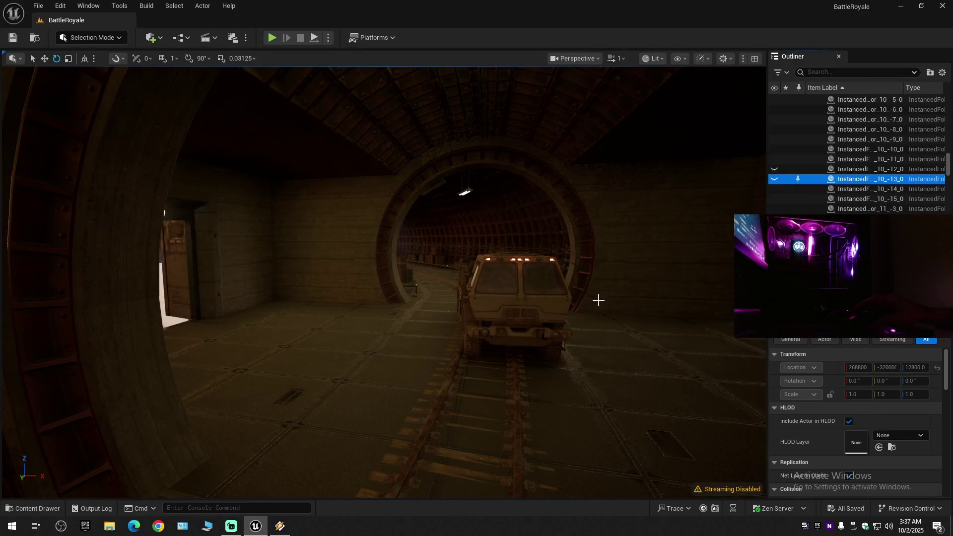
drag(598, 300, 571, 298)
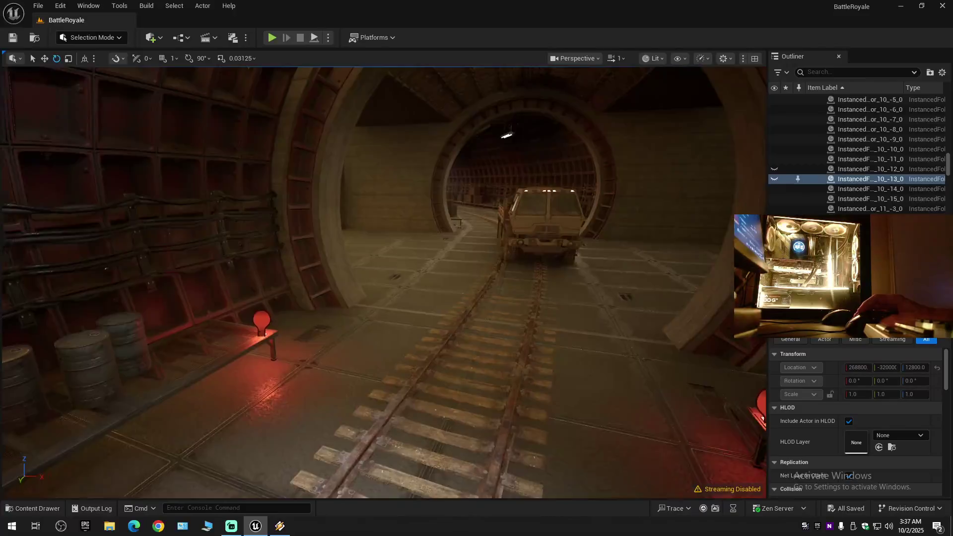
key(w)
key(w)
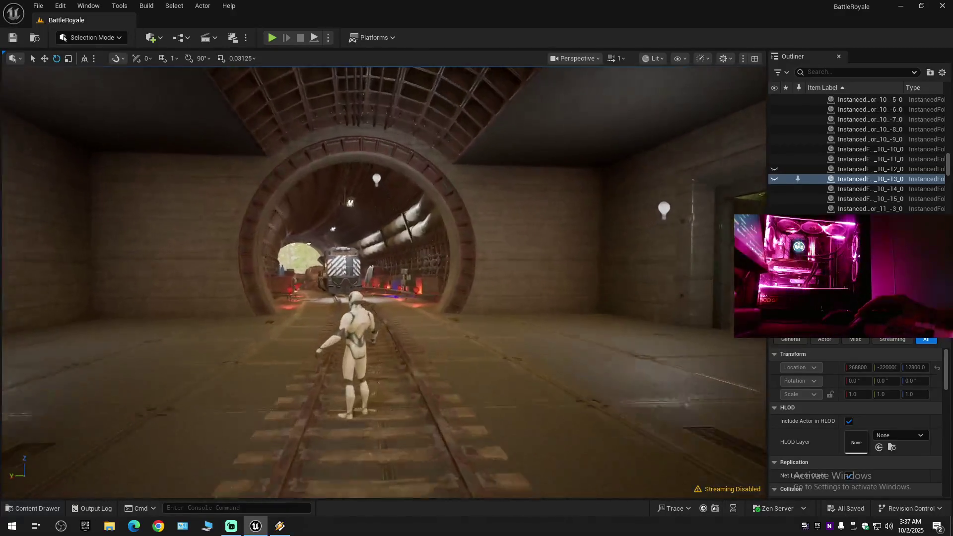
key(w)
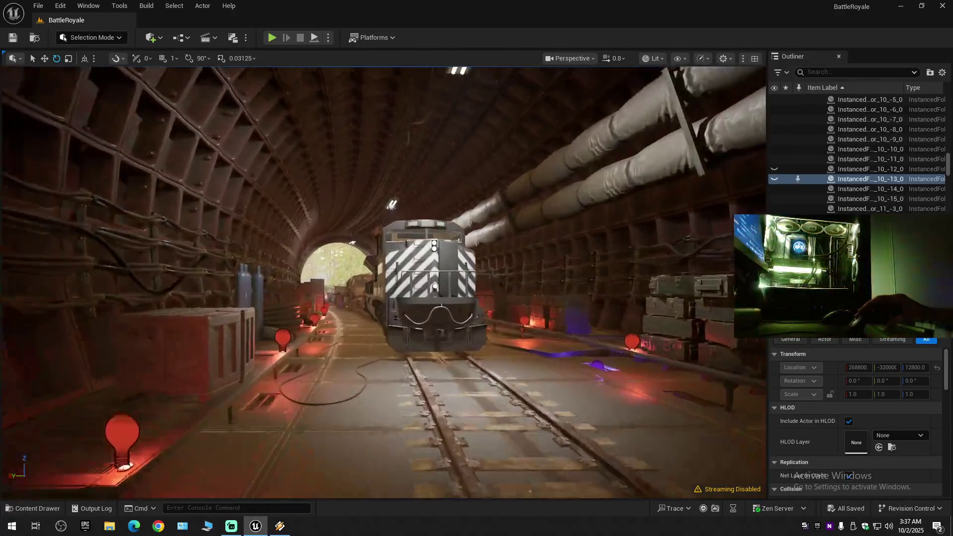
key(w)
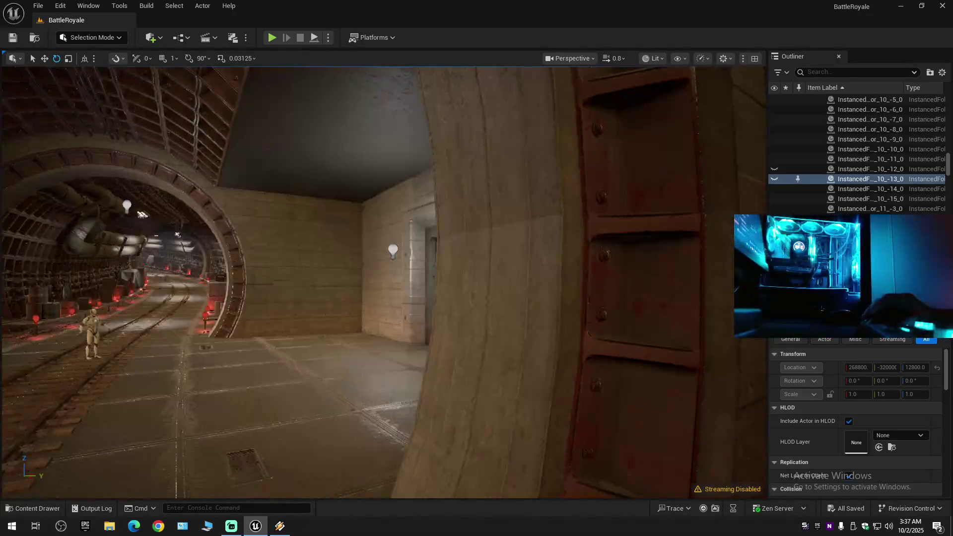
key(w)
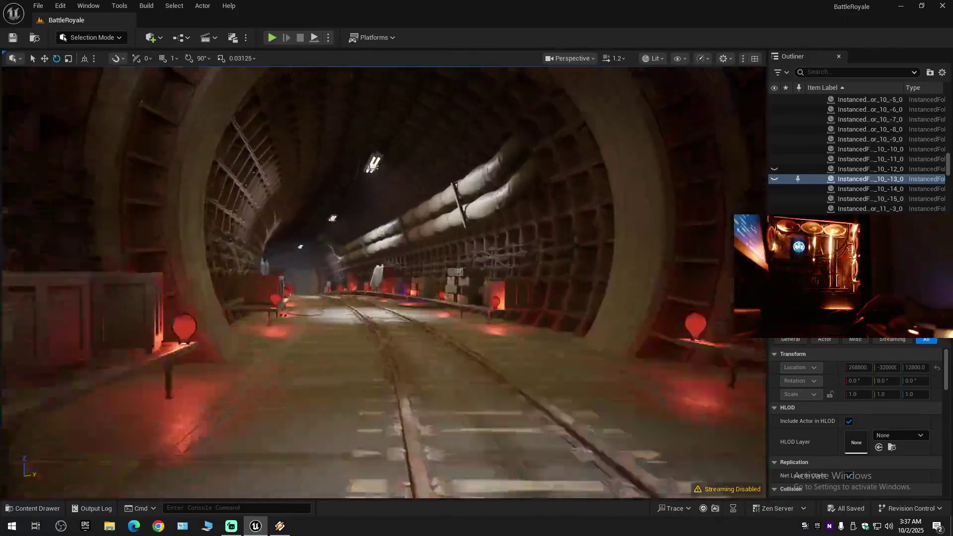
key(w)
scroll(383, 282, down, 1)
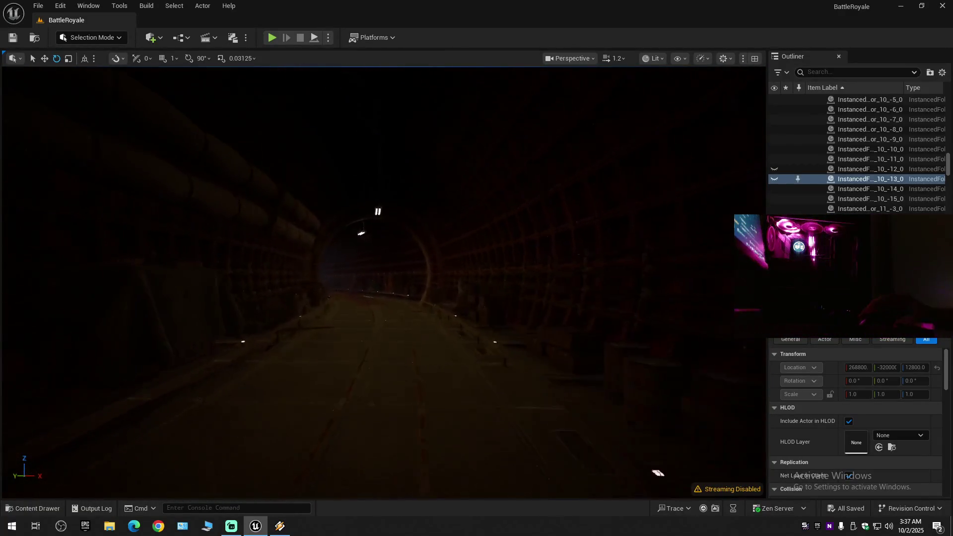
key(w)
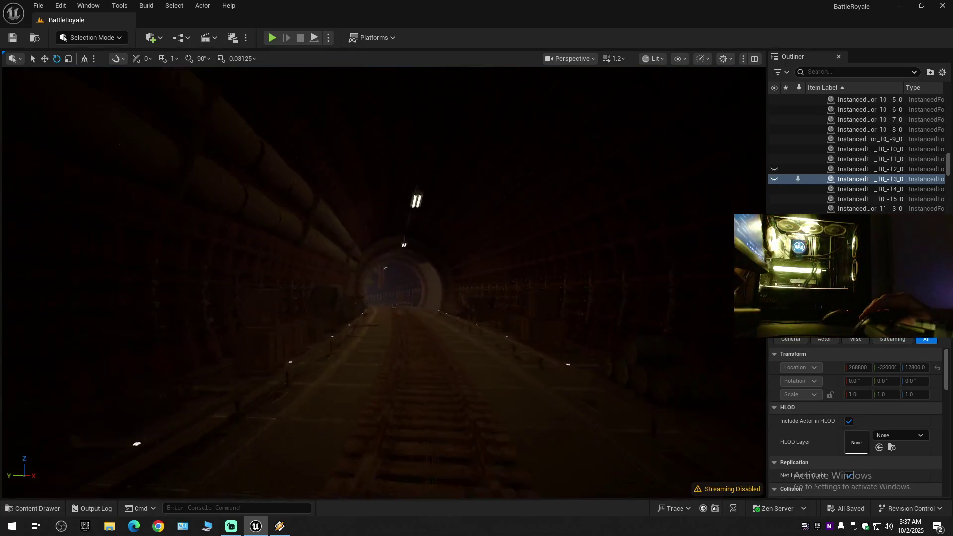
key(w)
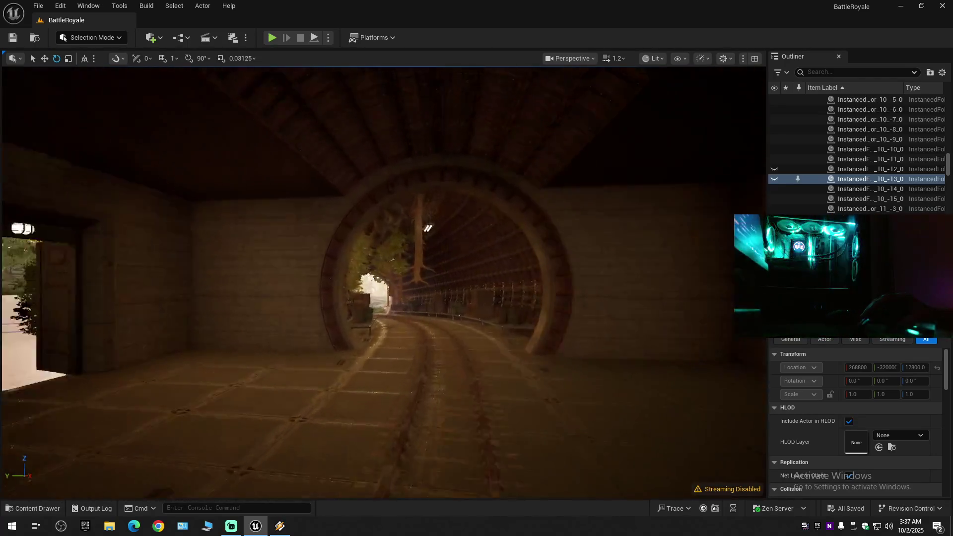
drag(390, 302, 317, 301)
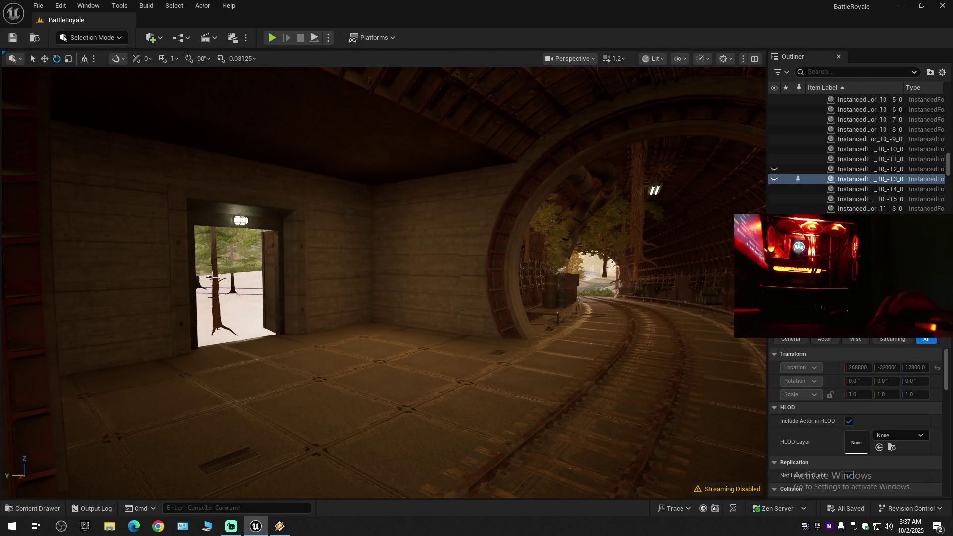
mouse_move(231, 303)
mouse_down()
mouse_move(198, 302)
mouse_move(303, 302)
mouse_up()
key(w)
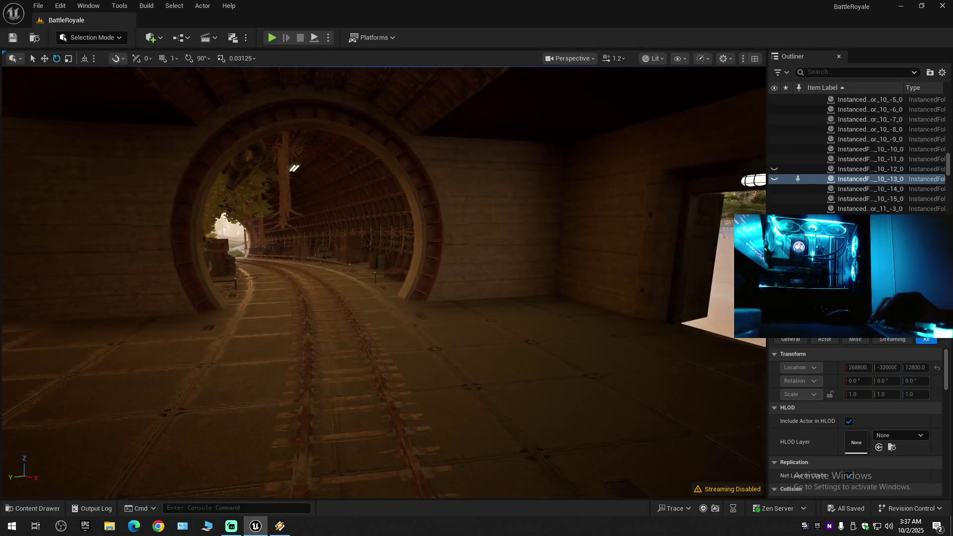
key(w)
scroll(385, 283, down, 1)
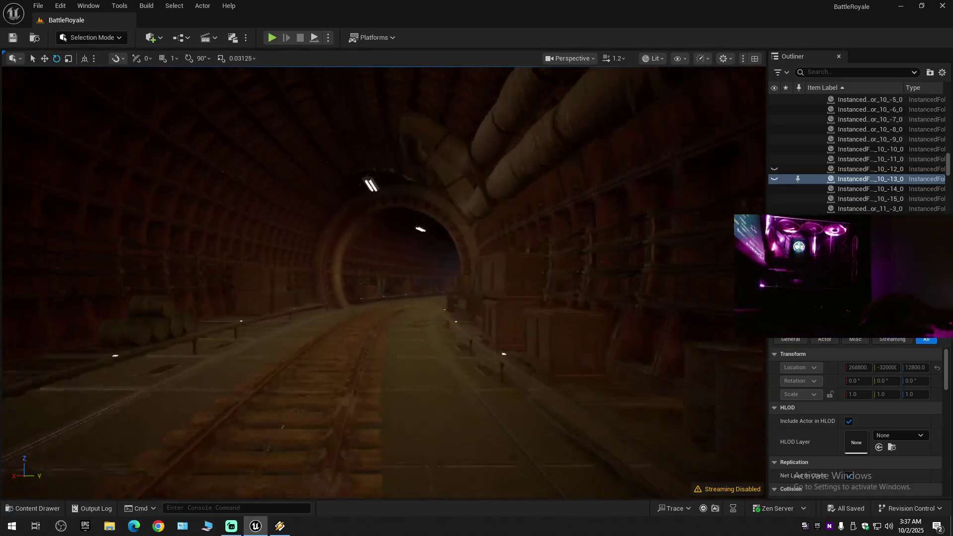
key(w)
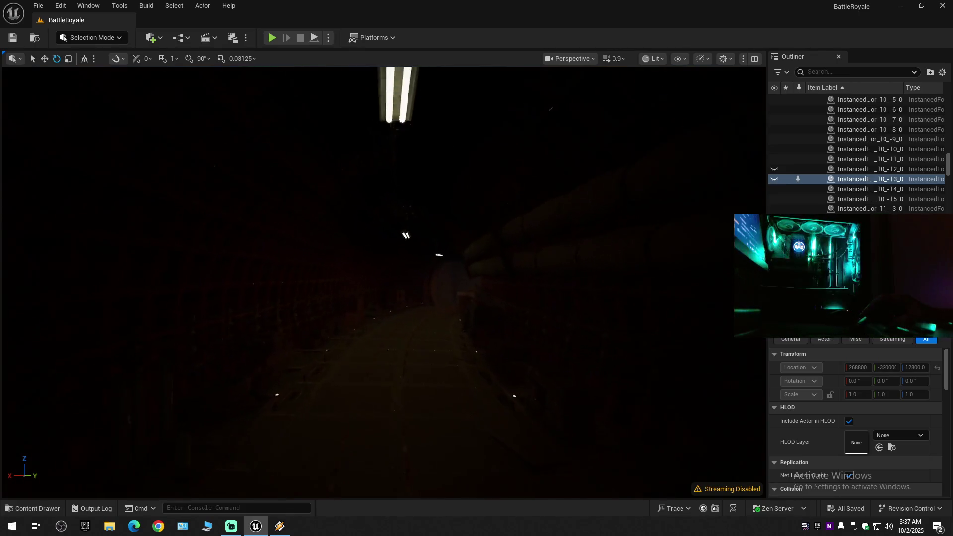
key(w)
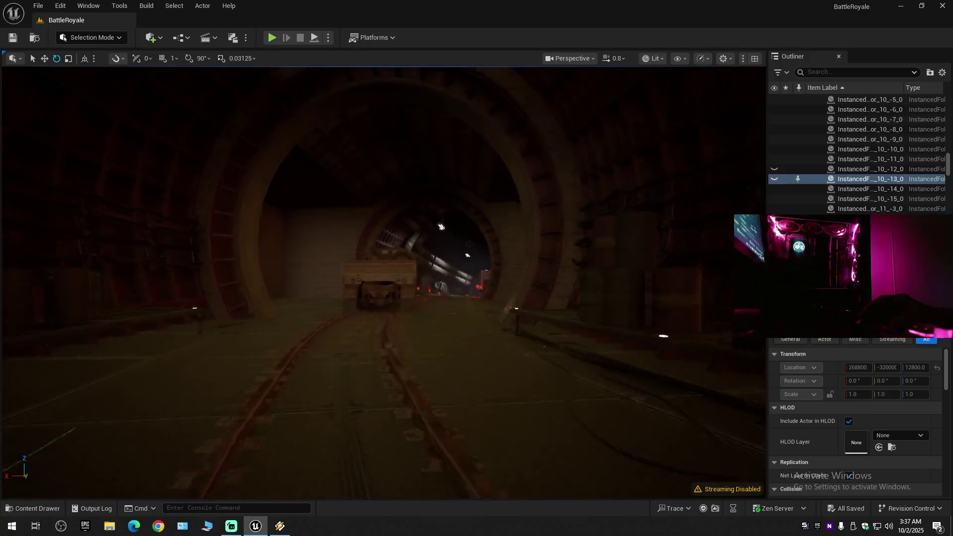
key(w)
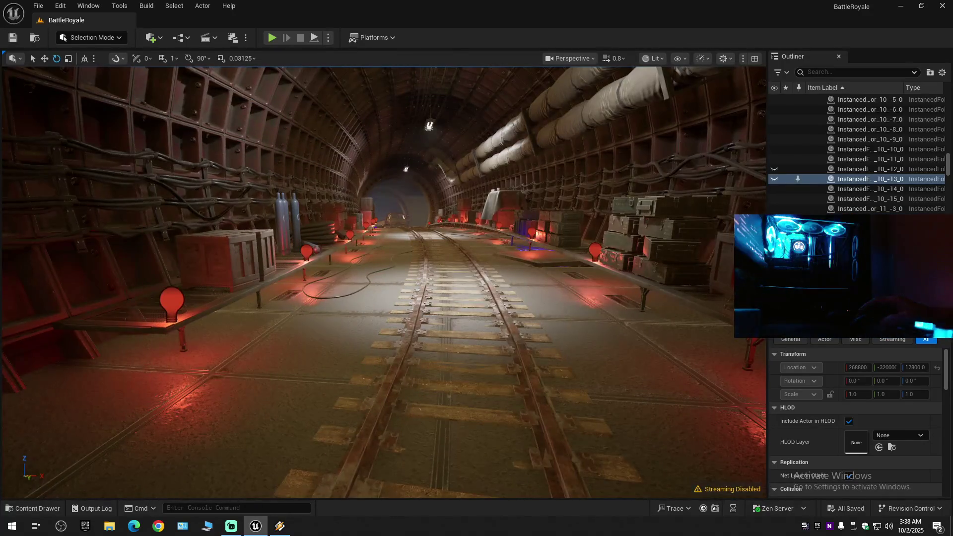
key(w)
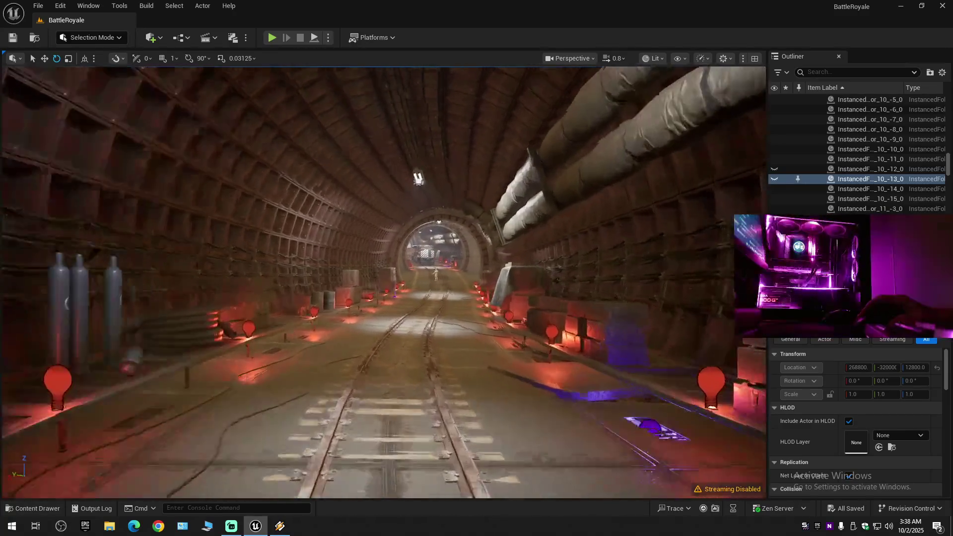
key(w)
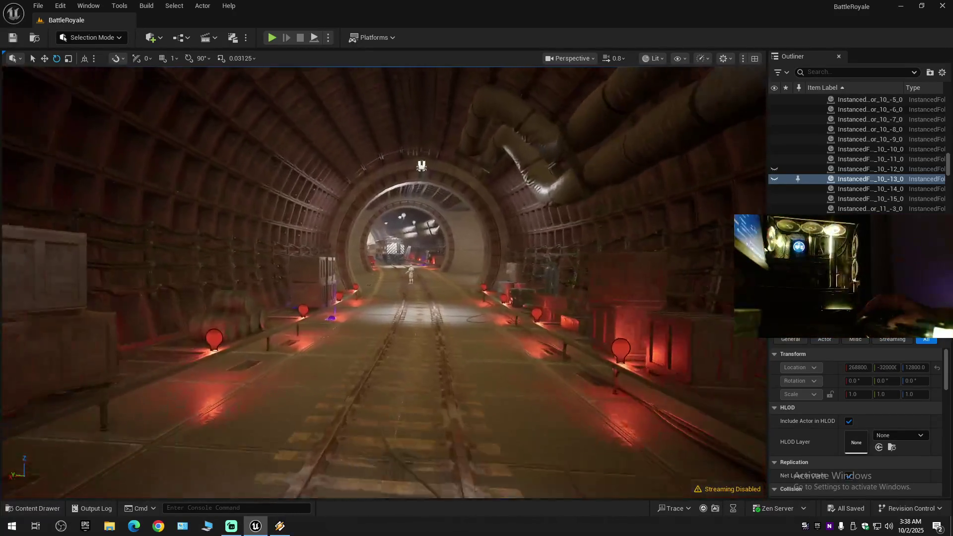
scroll(384, 281, down, 1)
key(q)
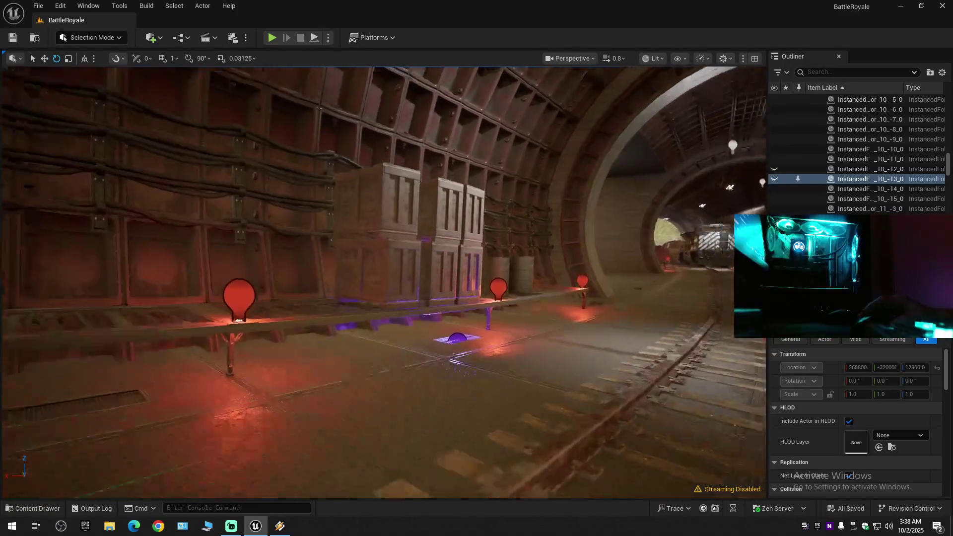
key(w)
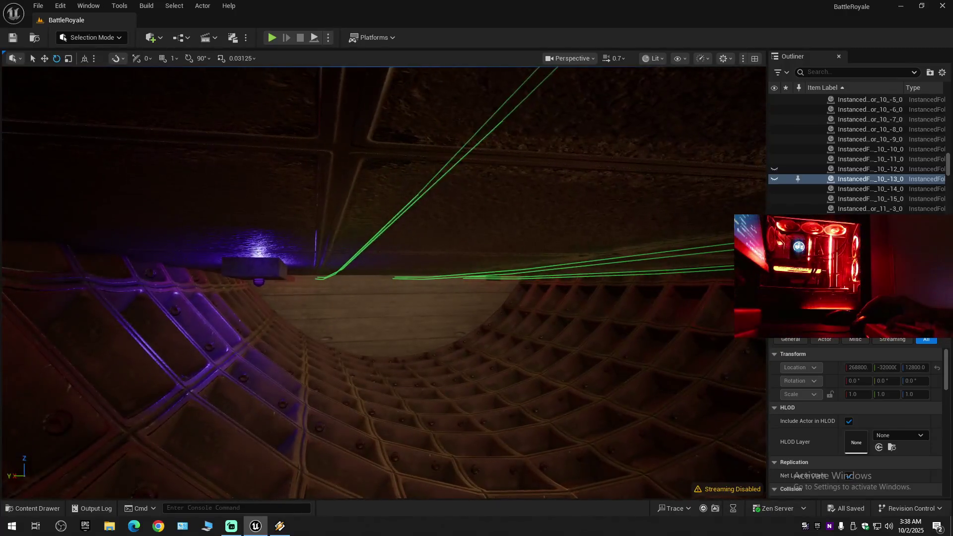
key(w)
scroll(384, 281, up, 1)
key(w)
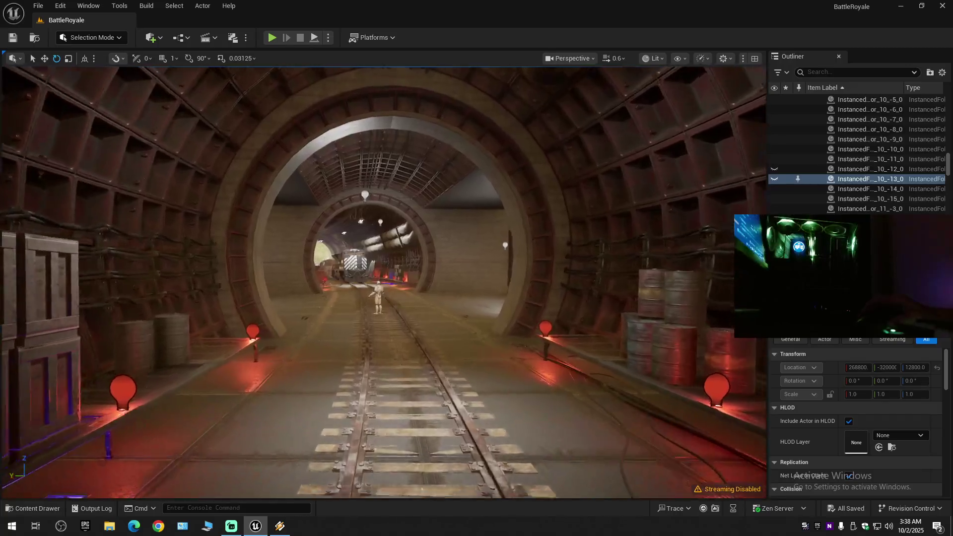
key(w)
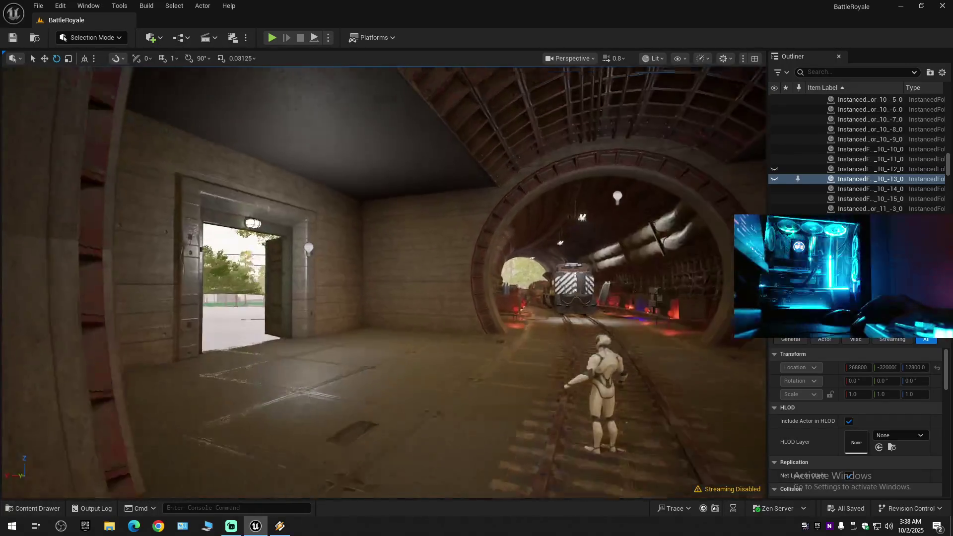
click(463, 103)
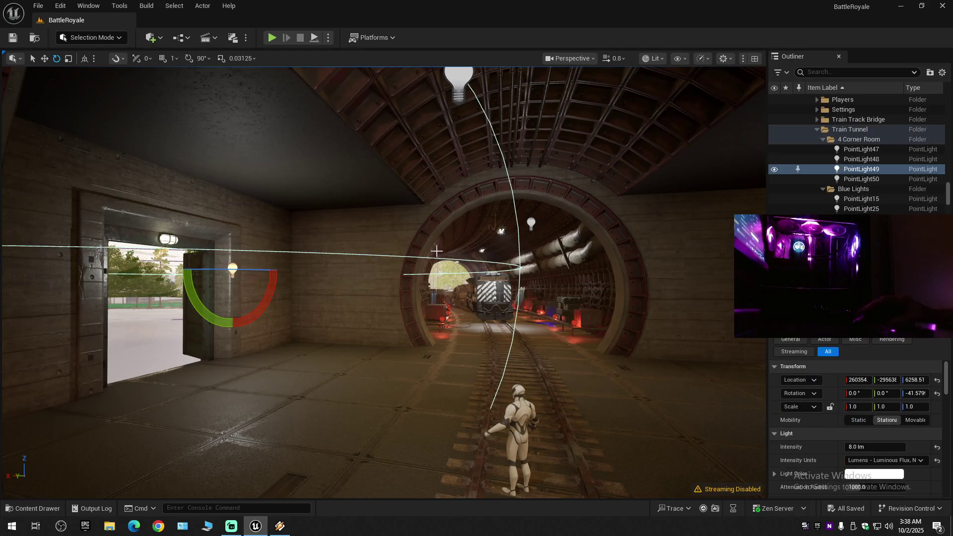
Add PointLight50 and PointLight47 to the selection and duplicate all four corner-room lights.
ctrl+click(454, 98)
drag(451, 232, 550, 233)
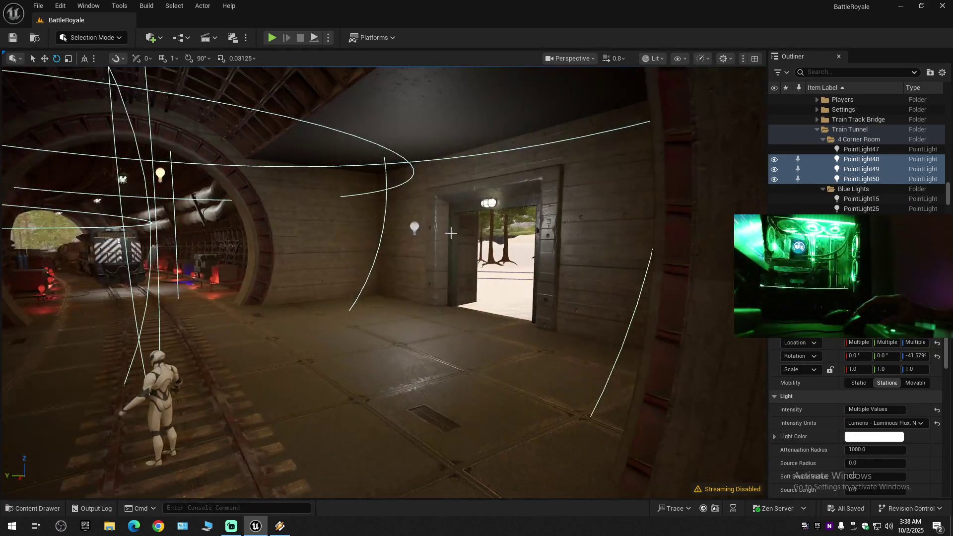
ctrl+click(416, 226)
key(r)
mouse_move(424, 232)
mouse_down()
mouse_move(414, 226)
mouse_move(690, 216)
mouse_move(385, 222)
mouse_move(341, 308)
mouse_move(346, 372)
mouse_move(329, 400)
mouse_move(299, 341)
mouse_move(337, 375)
mouse_up()
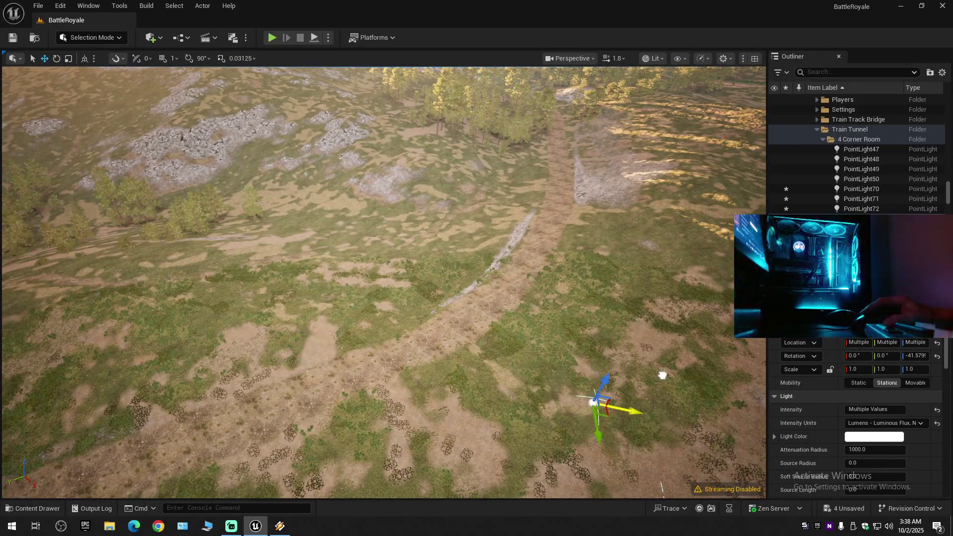
mouse_move(611, 421)
mouse_down()
mouse_move(612, 397)
mouse_move(364, 398)
mouse_move(389, 337)
mouse_move(404, 224)
mouse_move(421, 198)
mouse_move(464, 207)
mouse_move(461, 287)
mouse_move(407, 258)
mouse_move(606, 245)
mouse_move(432, 308)
mouse_move(419, 295)
mouse_move(392, 301)
mouse_move(417, 303)
mouse_up()
Slide the copied lights along X, then over to the wooden room door along the tunnel wall.
scroll(422, 298, down, 1)
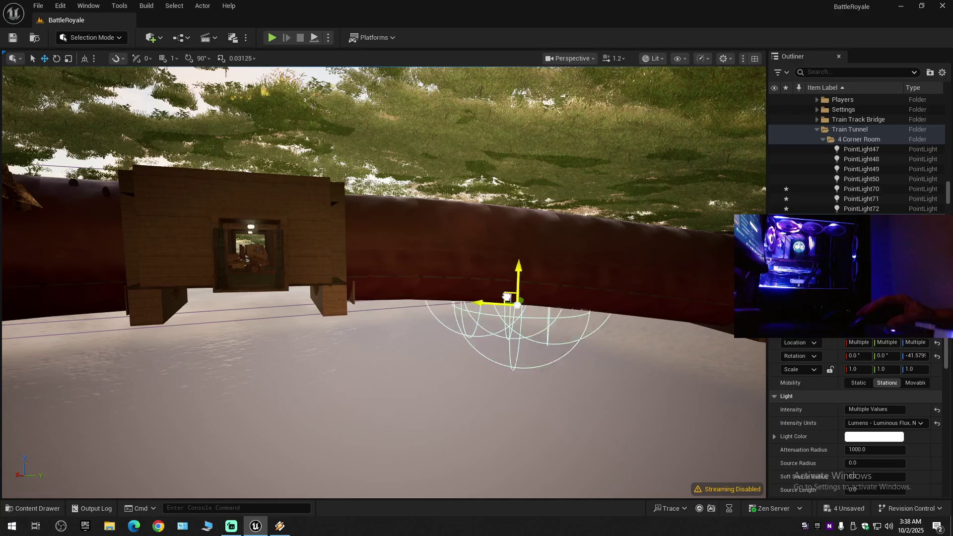
drag(255, 330, 248, 331)
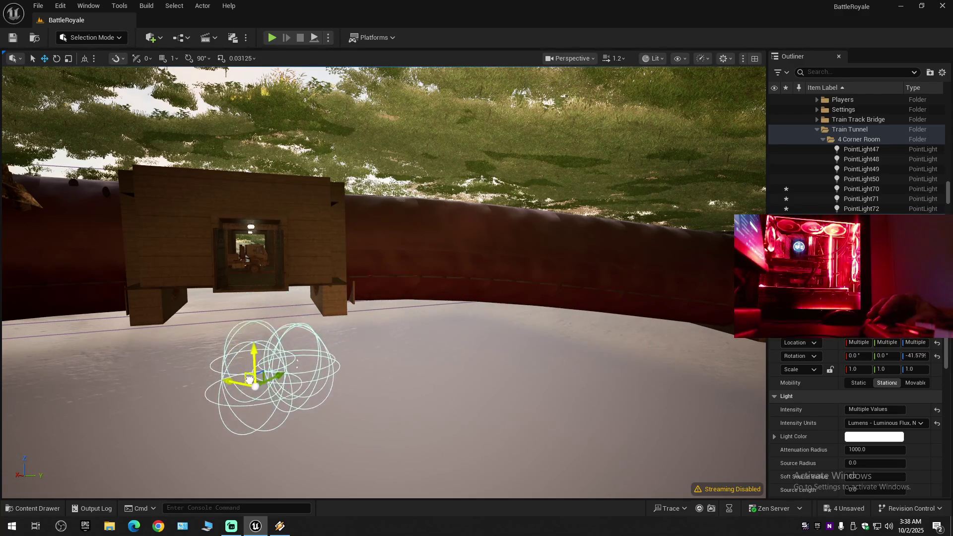
scroll(252, 211, up, 10)
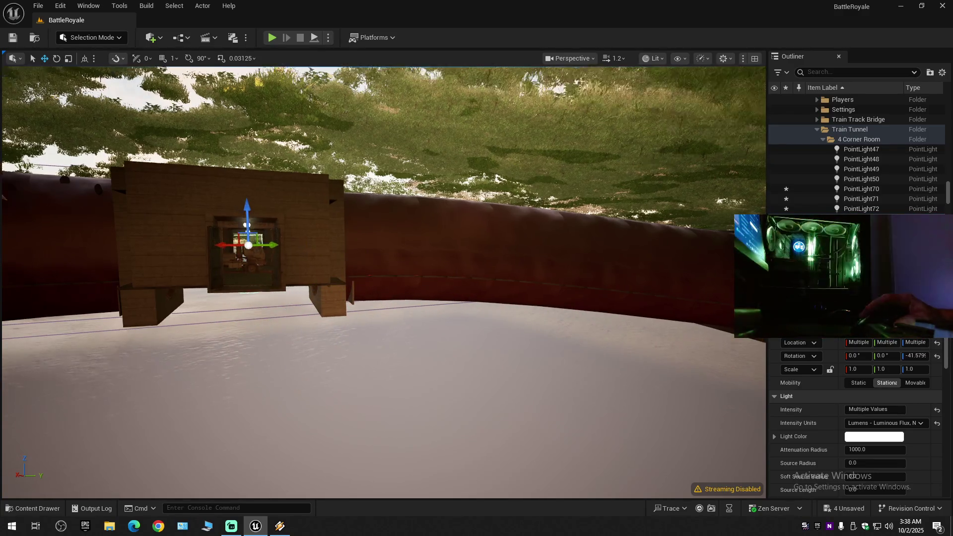
key(a)
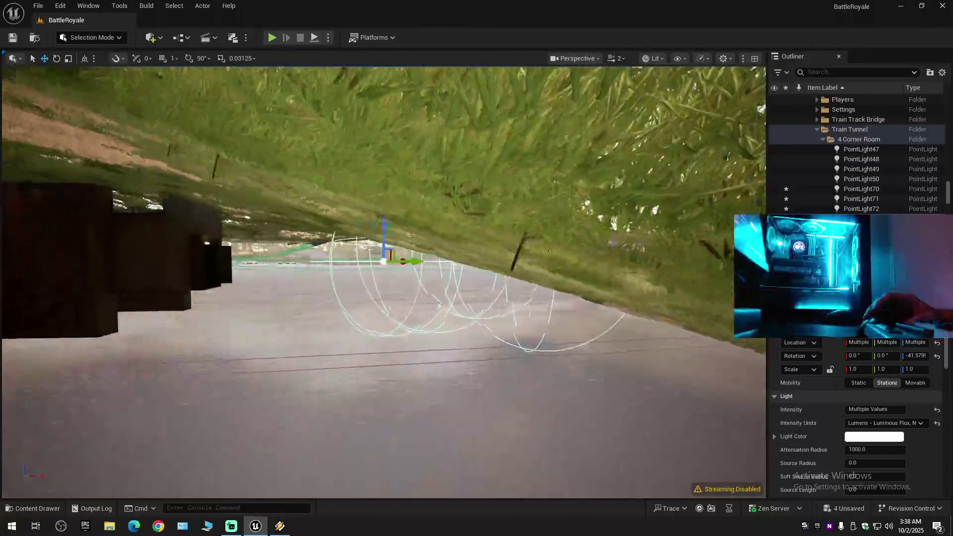
key(a)
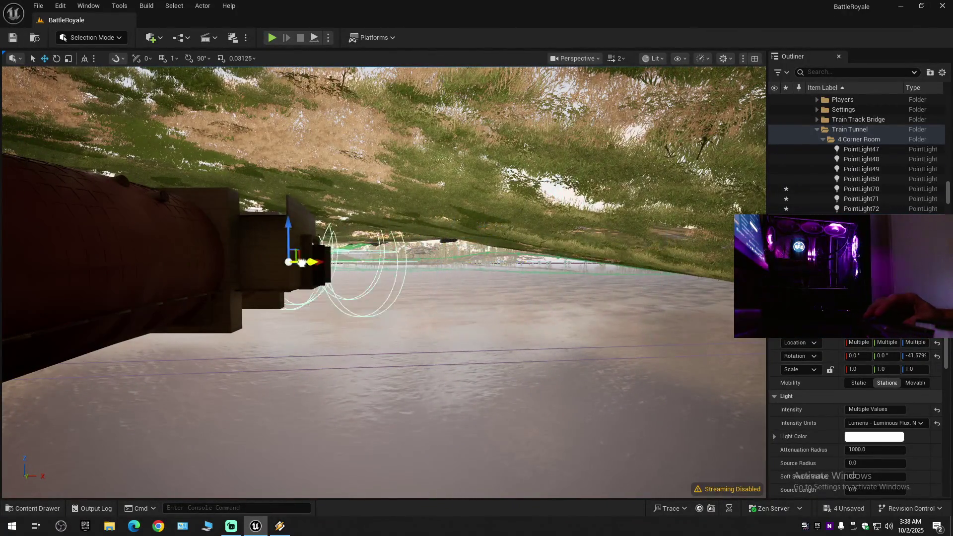
scroll(383, 282, down, 1)
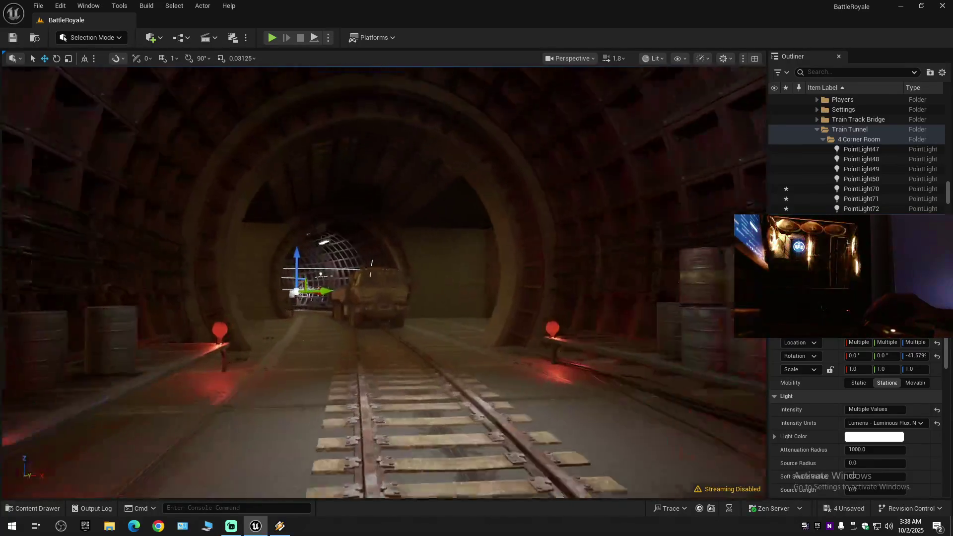
scroll(263, 268, up, 1)
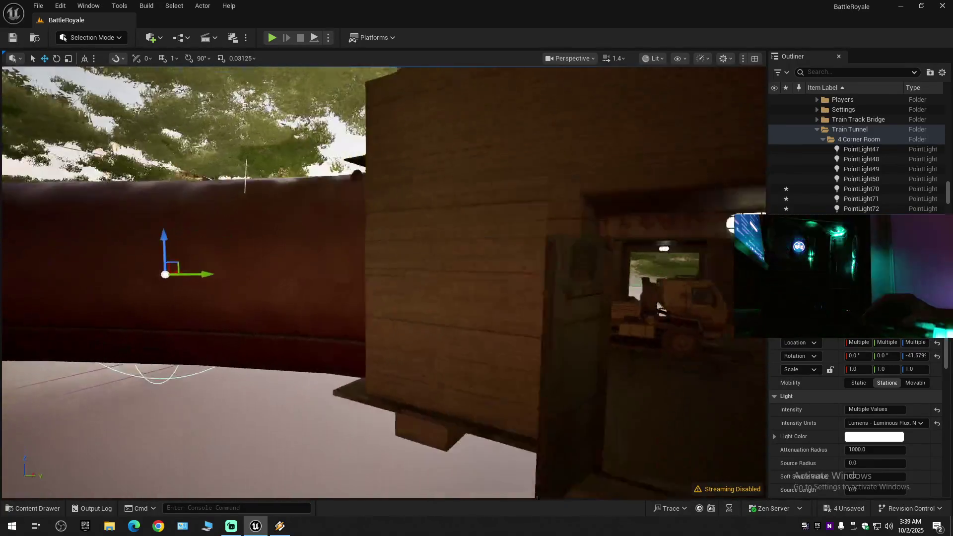
drag(263, 269, 570, 278)
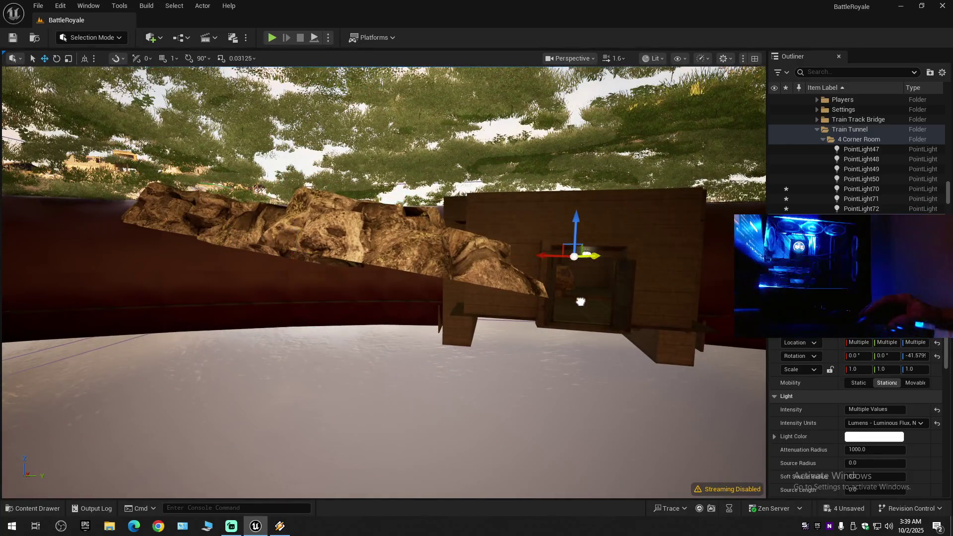
scroll(570, 298, up, 3)
scroll(500, 251, down, 3)
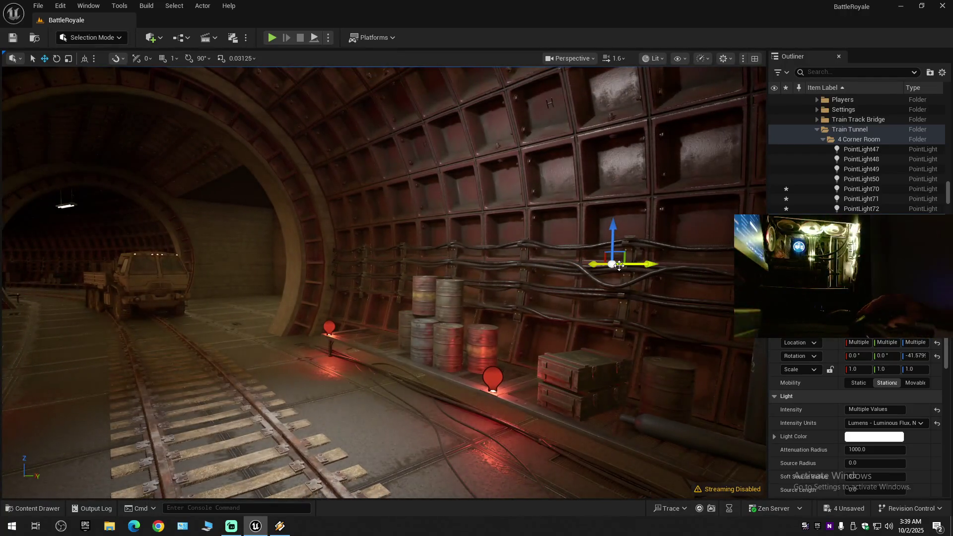
mouse_move(617, 266)
mouse_down()
mouse_move(421, 262)
mouse_move(347, 223)
mouse_move(158, 70)
mouse_up()
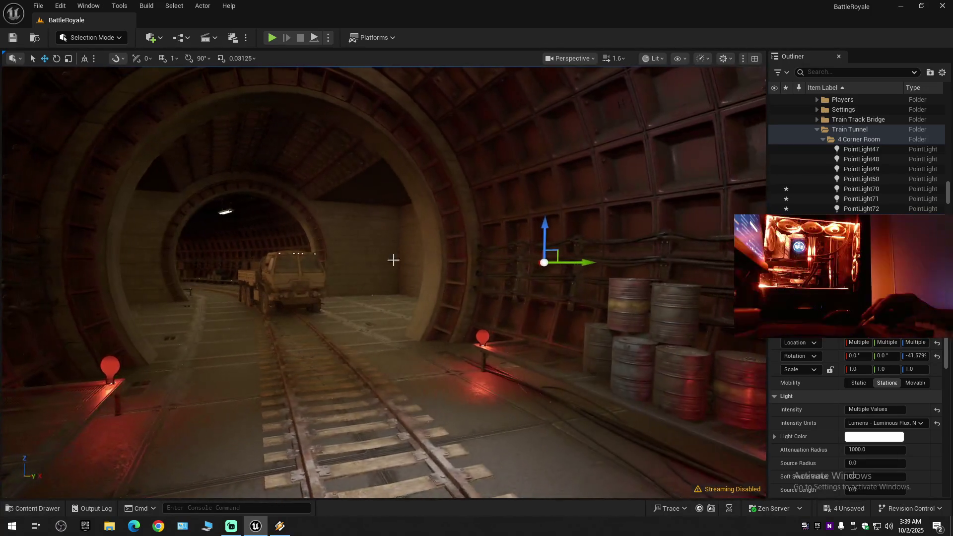
In world coordinates, move the lights toward the truck and rotate them to about -83.65 degrees.
click(85, 58)
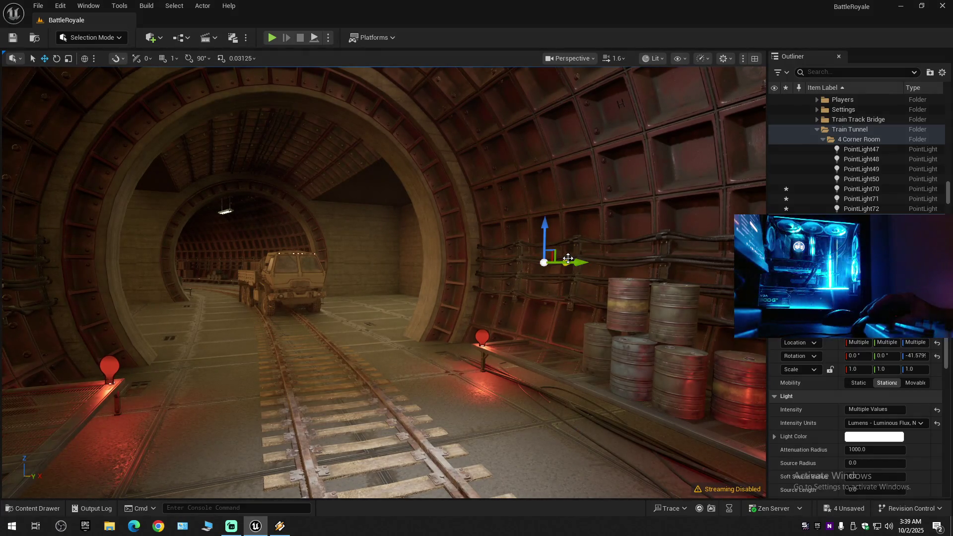
drag(566, 259, 149, 293)
scroll(149, 293, up, 5)
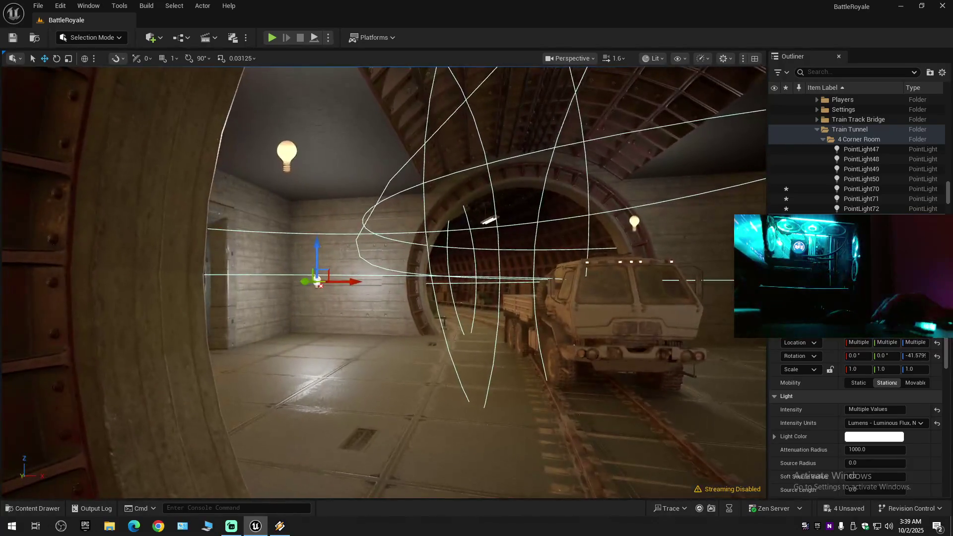
scroll(382, 283, up, 3)
scroll(382, 283, up, 3)
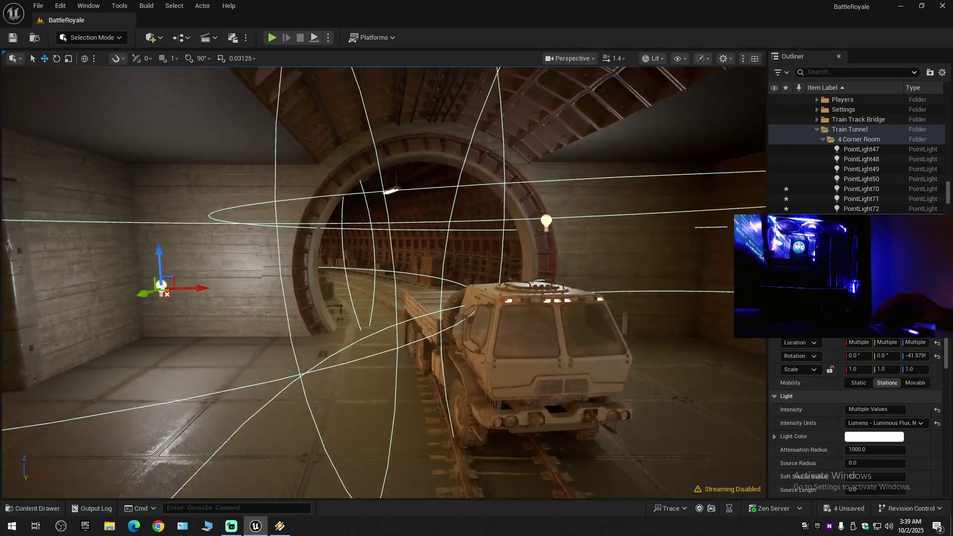
scroll(271, 325, down, 3)
key(e)
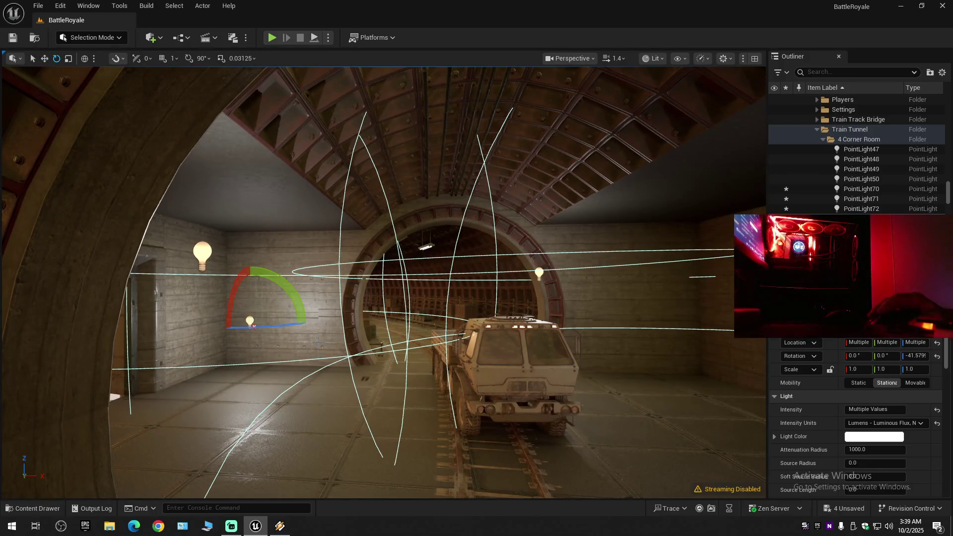
drag(270, 325, 309, 322)
drag(344, 352, 277, 347)
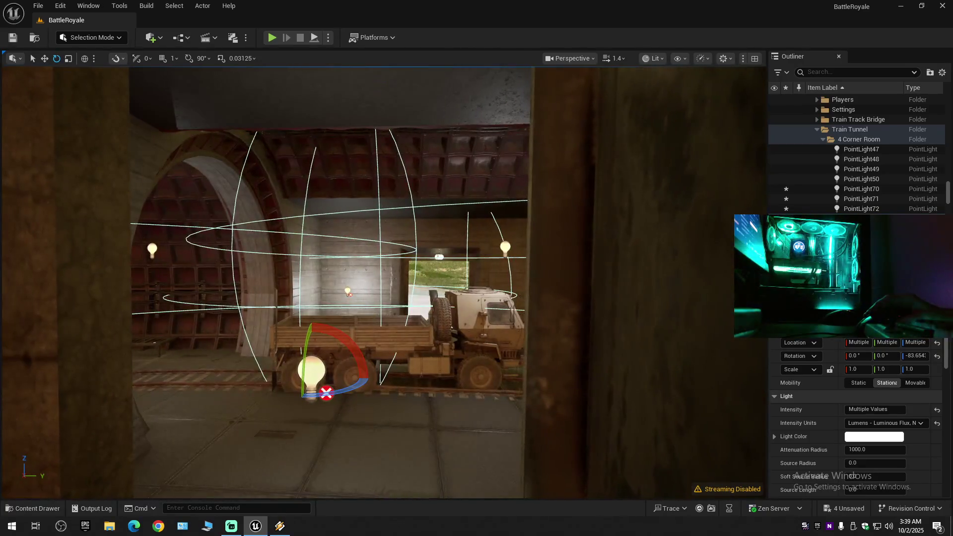
Shift the corner-room lights sideways along the Y axis.
key(w)
key(f)
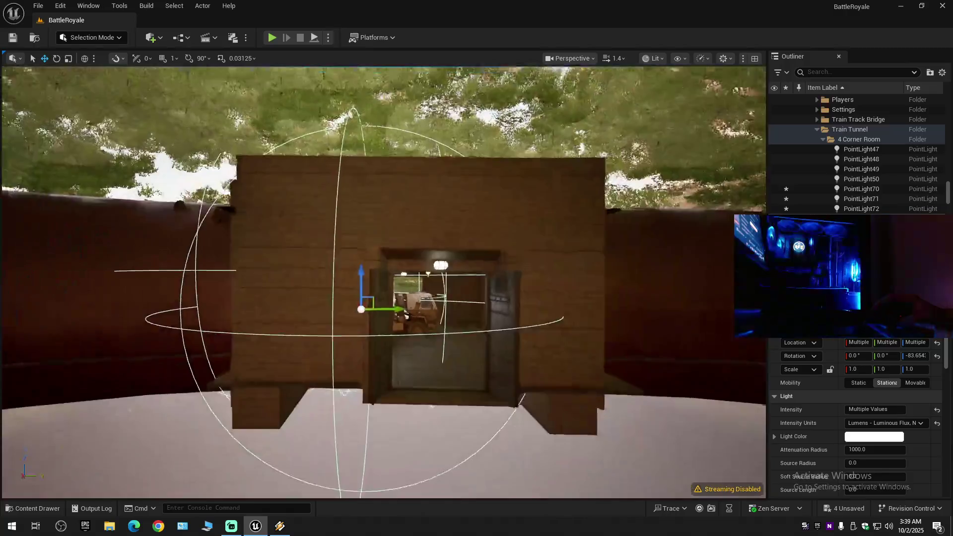
drag(331, 319, 393, 319)
scroll(390, 350, up, 10)
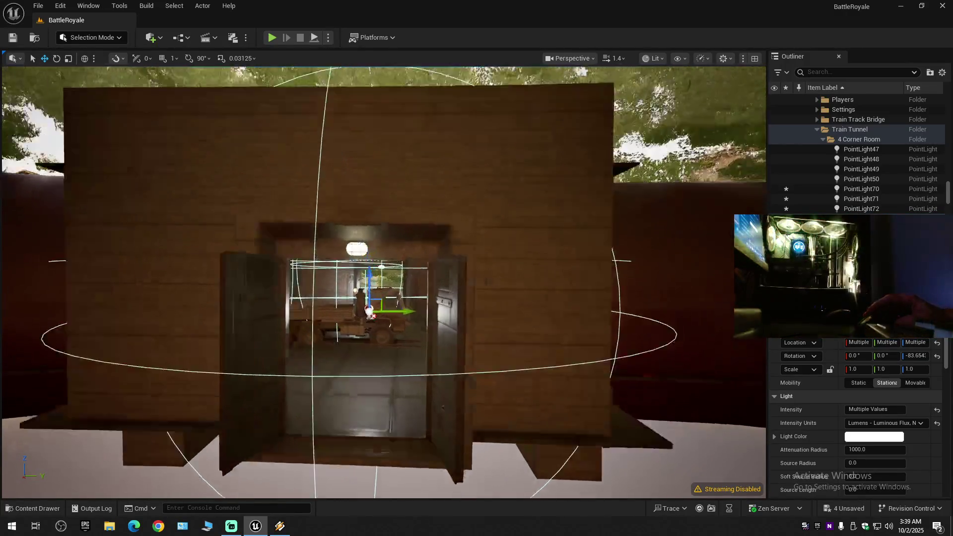
key(e)
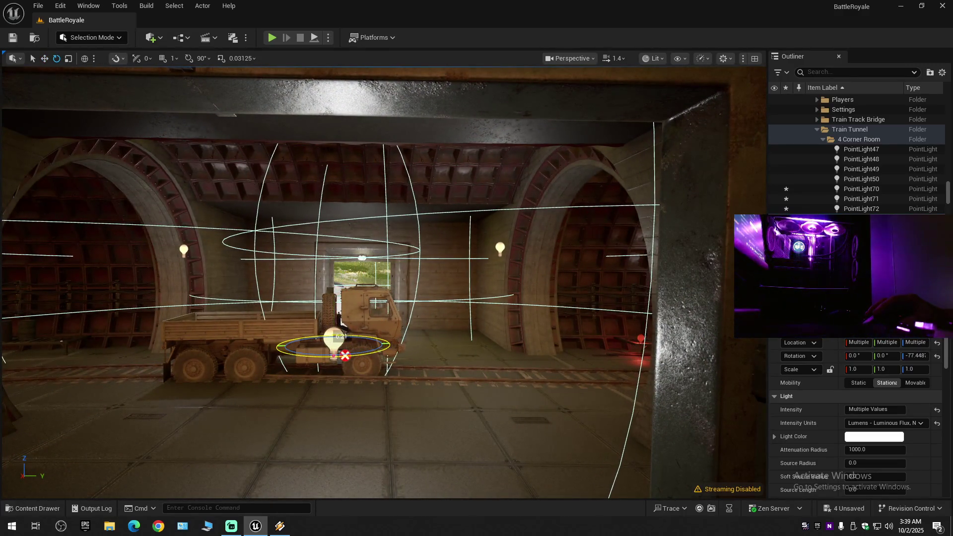
Inspect the lights, now at about -77.45 degrees, around the corner room doorway and tunnel arch.
drag(383, 278, 476, 278)
scroll(397, 278, down, 5)
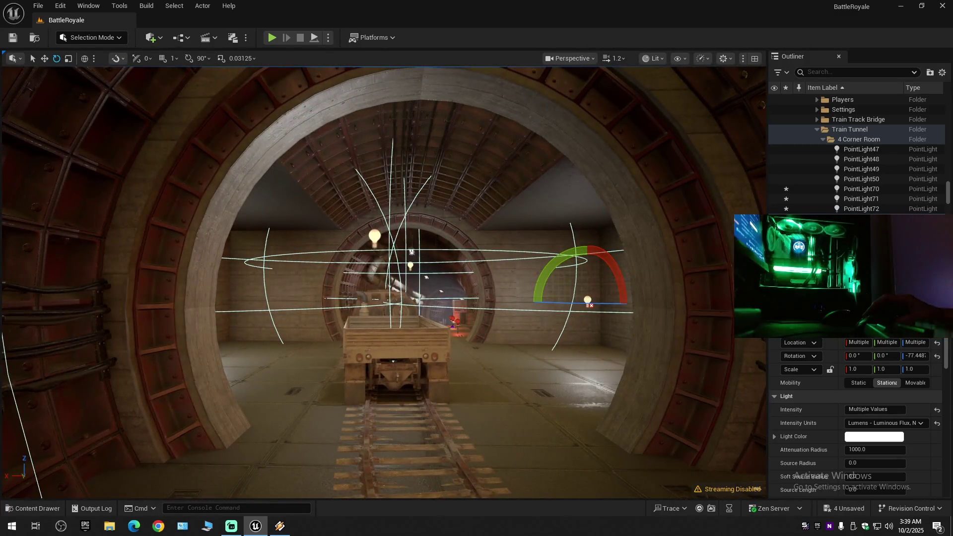
key(f)
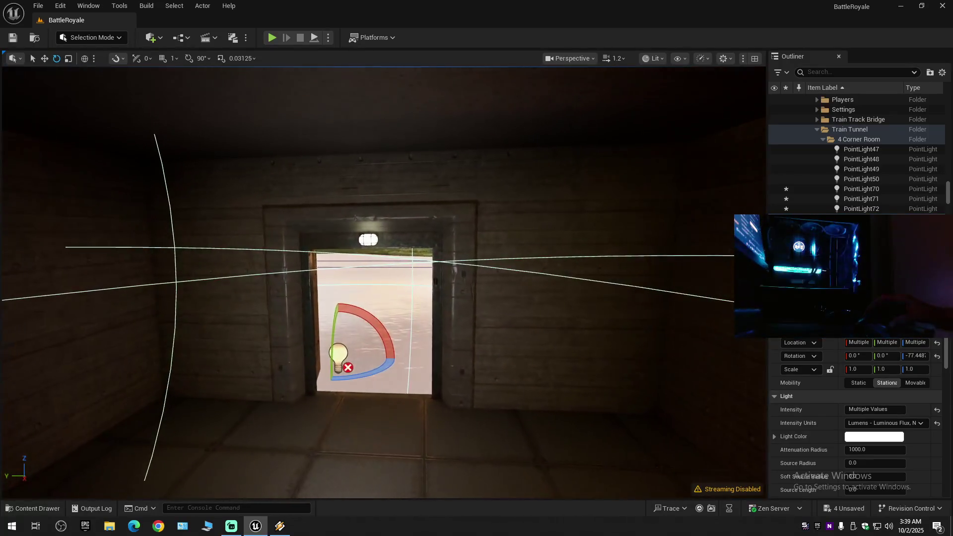
scroll(382, 278, down, 3)
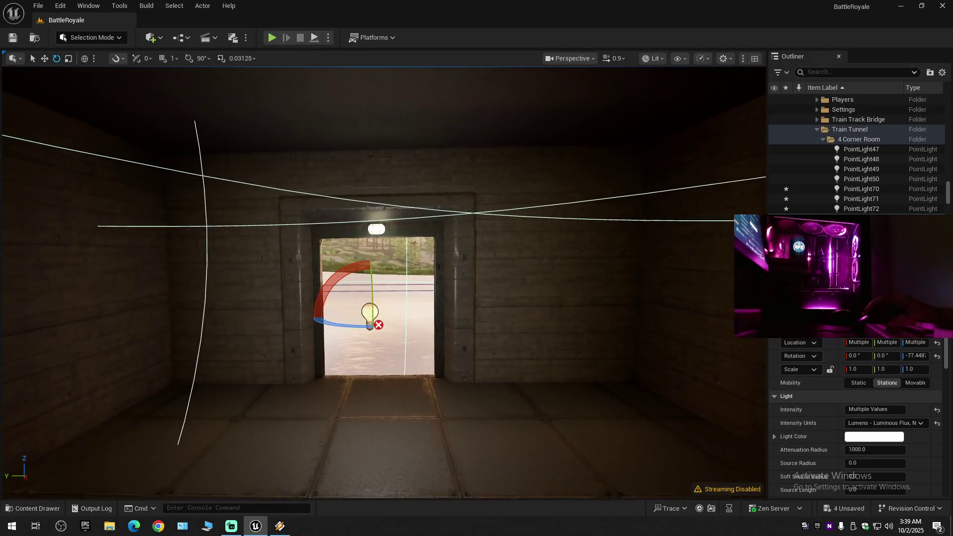
mouse_move(368, 315)
mouse_down()
mouse_move(268, 310)
mouse_move(377, 313)
mouse_up()
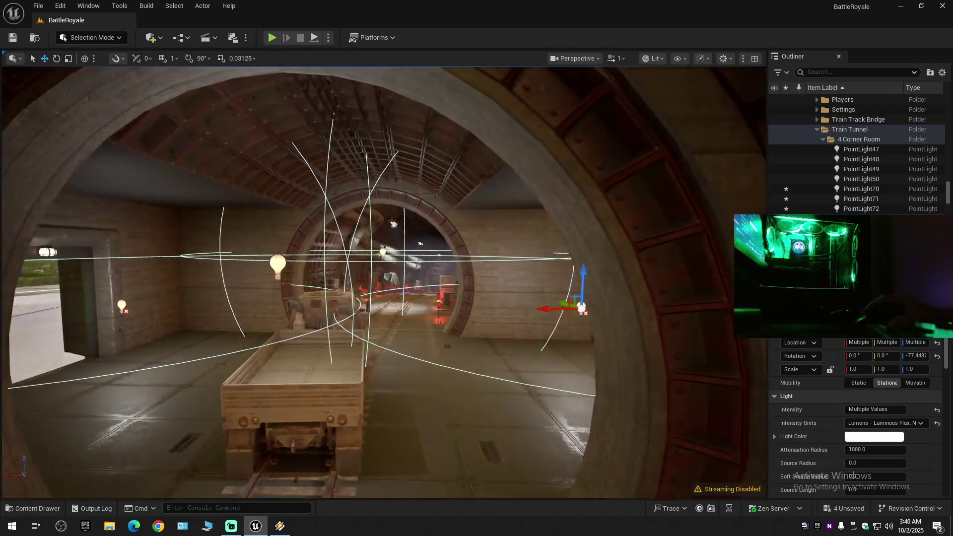
drag(377, 313, 456, 306)
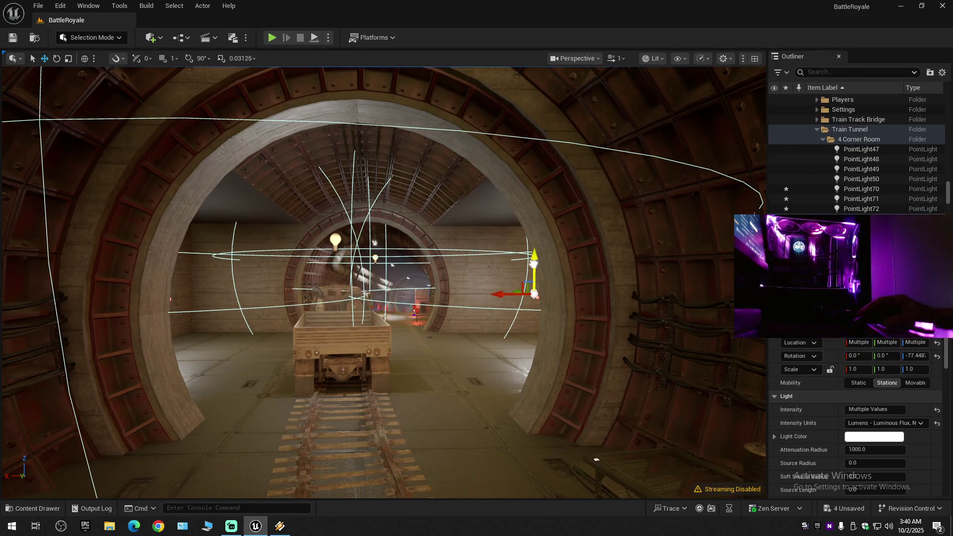
scroll(513, 299, up, 5)
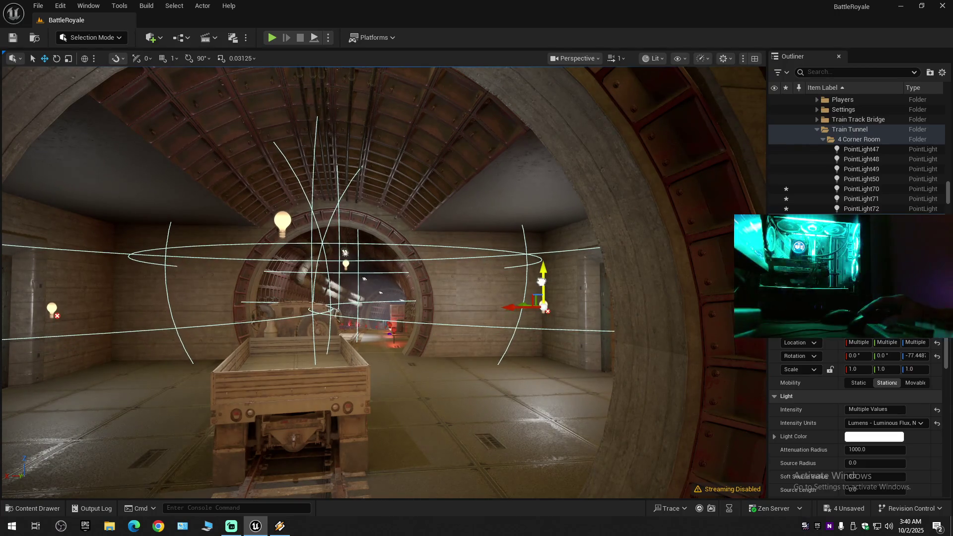
mouse_move(456, 306)
mouse_down()
mouse_move(536, 287)
mouse_move(278, 298)
mouse_move(347, 298)
mouse_move(377, 323)
mouse_move(367, 342)
mouse_move(528, 294)
mouse_move(491, 292)
mouse_move(512, 293)
mouse_up()
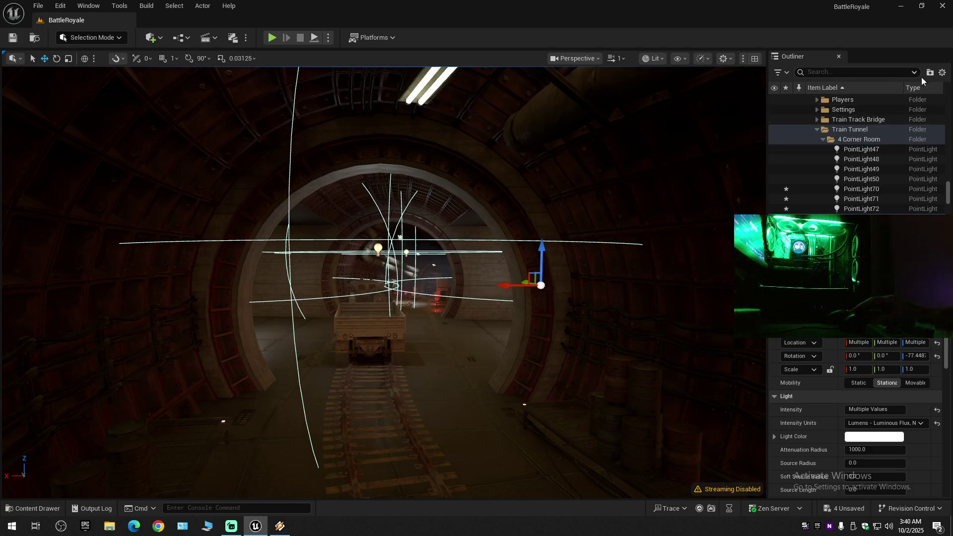
click(941, 72)
Collapse all Outliner folders, clear the selection, and expand BattleRoyale (Editor).
click(868, 123)
click(818, 117)
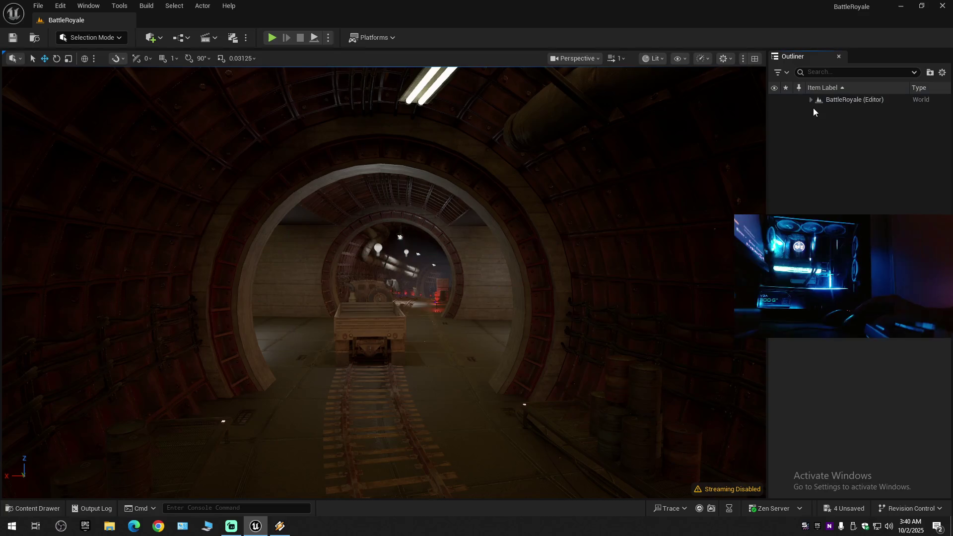
click(811, 100)
Fly through the tunnel past the cart and arch to review the lighting.
scroll(382, 283, down, 1)
key(w)
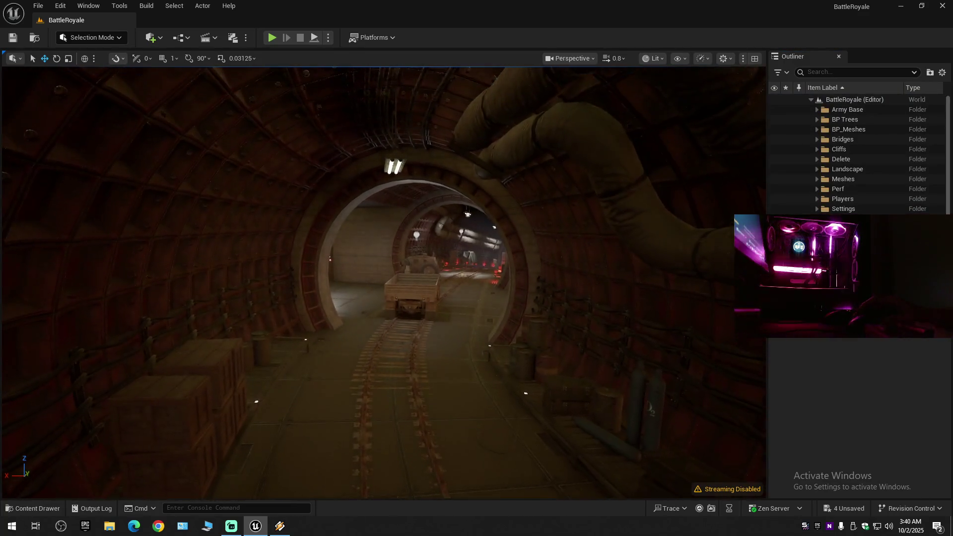
key(w)
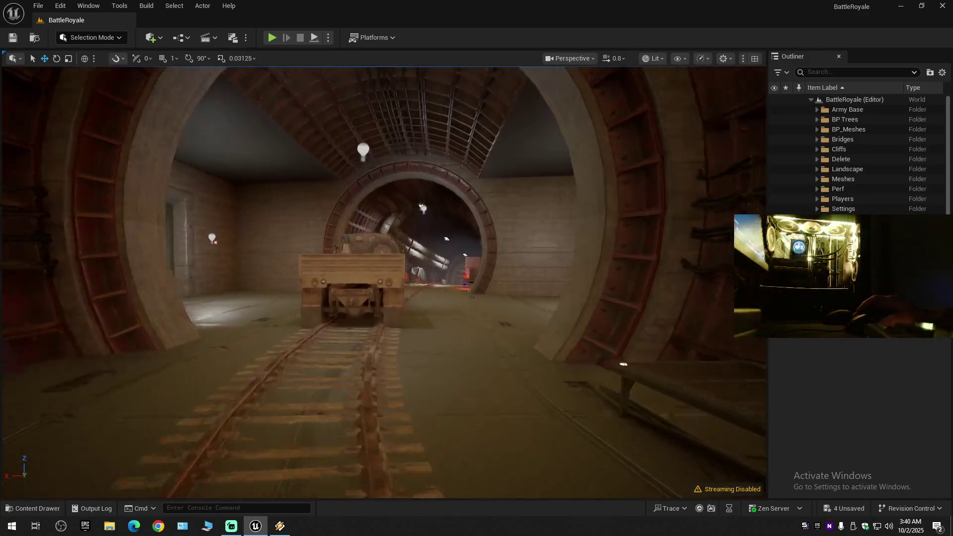
key(w)
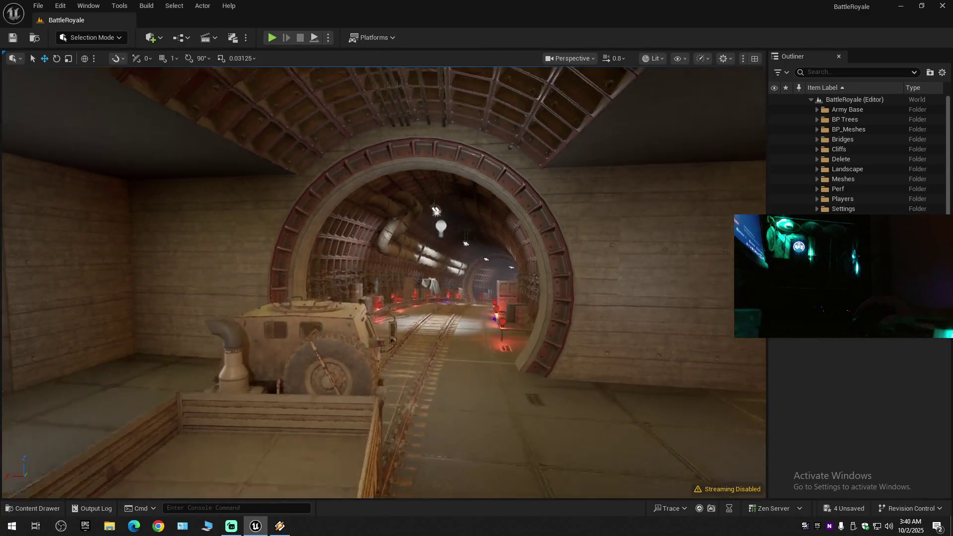
key(w)
scroll(382, 282, down, 1)
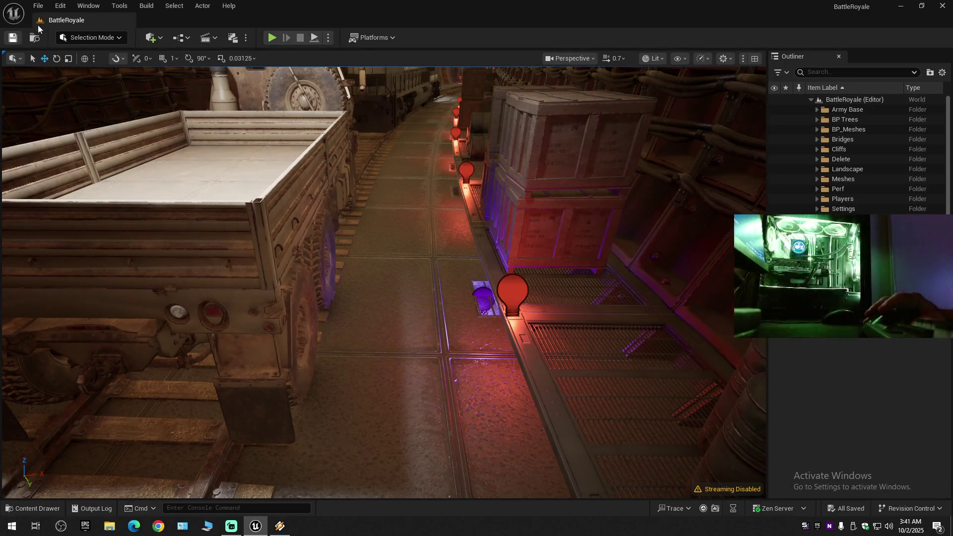
Save the current level and all unsaved changes.
click(38, 5)
click(74, 126)
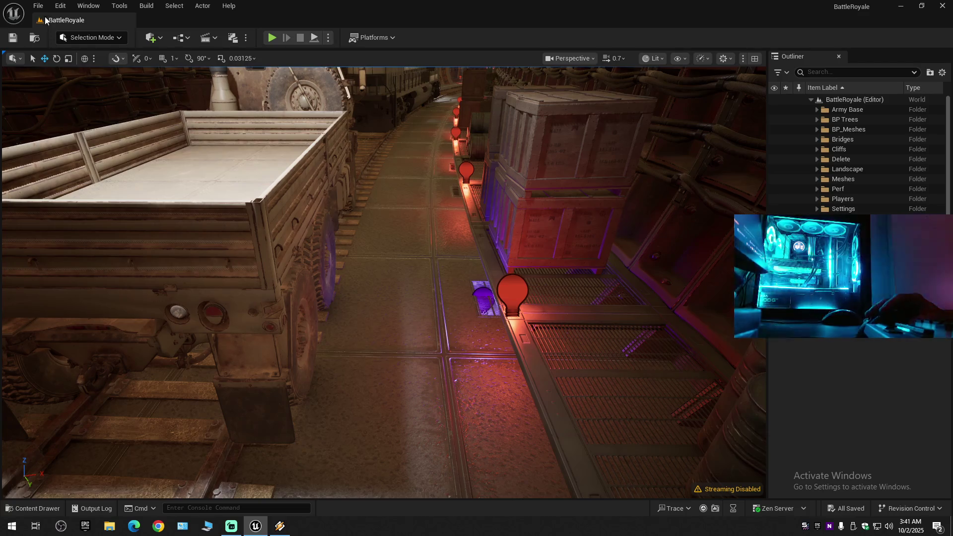
click(38, 5)
click(61, 147)
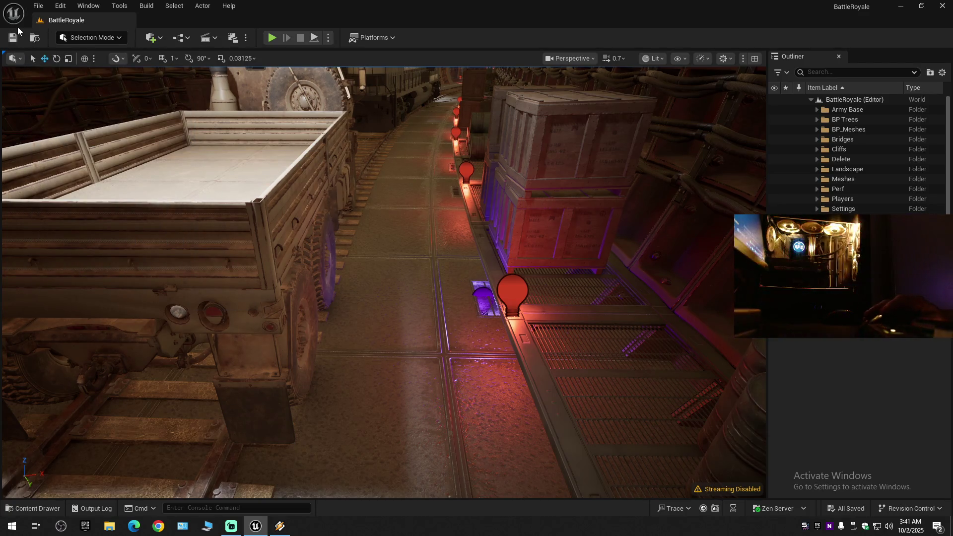
click(37, 5)
click(69, 126)
click(38, 6)
click(70, 147)
Save the level as the existing BattleRoyale map in Maps, confirming the replacement.
click(38, 5)
click(74, 145)
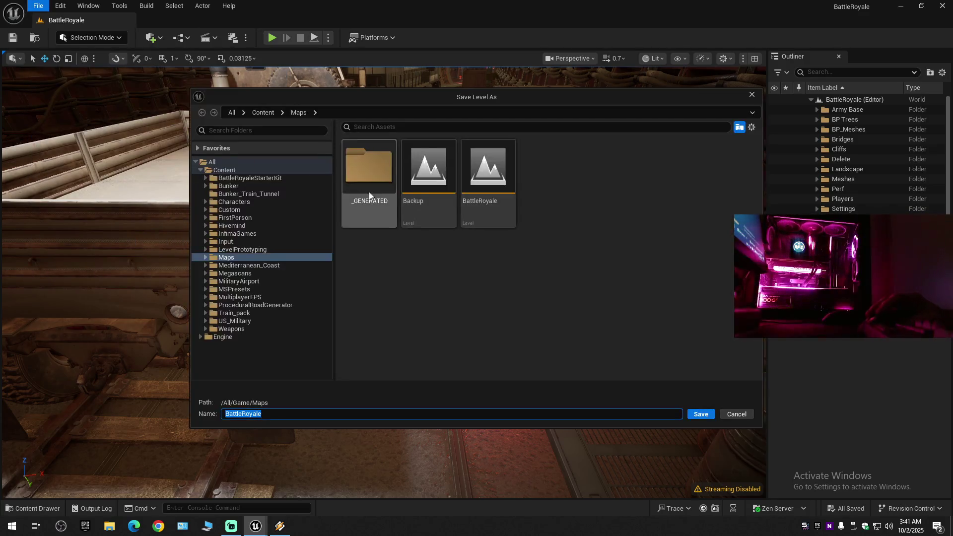
double_click(491, 184)
click(503, 280)
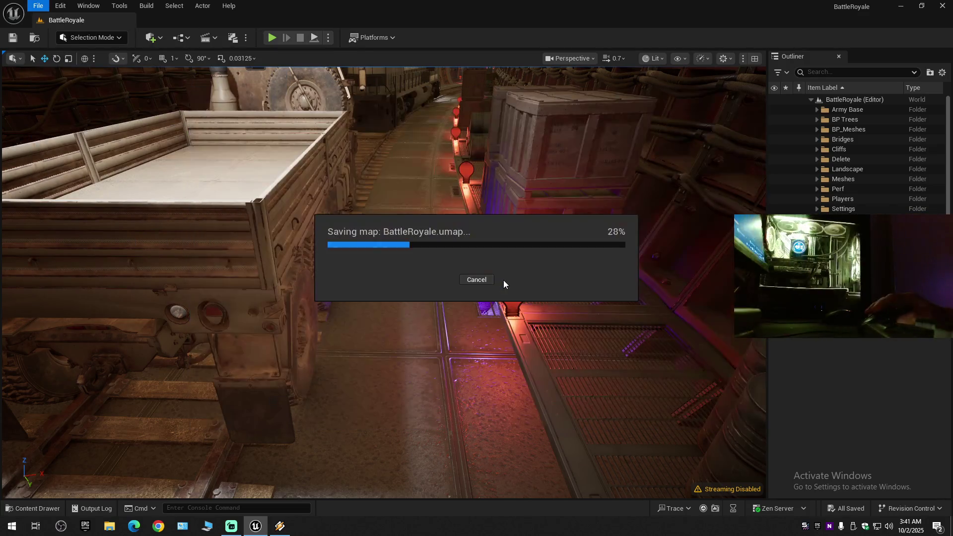
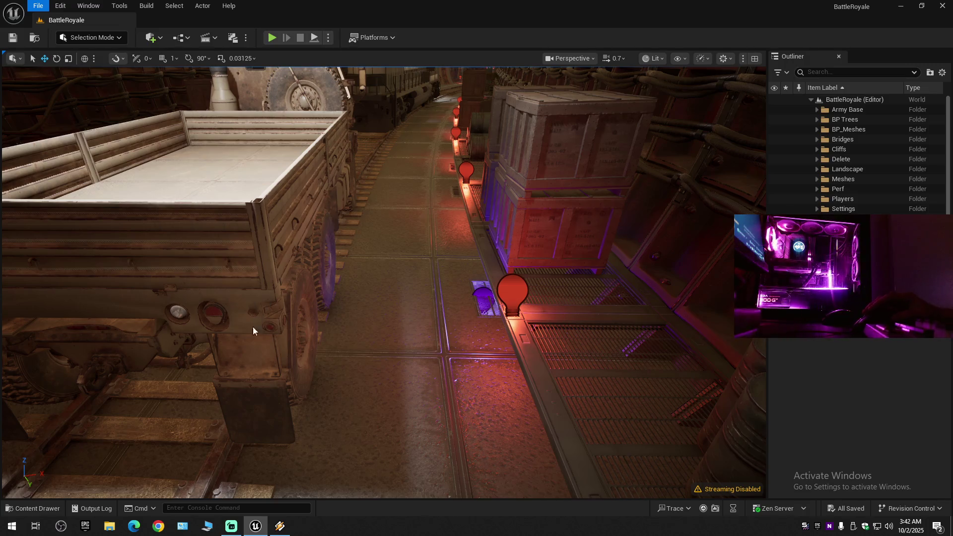
Skip Winamp ahead three tracks to a Snoop Dogg song, then return to Unreal Editor.
click(280, 526)
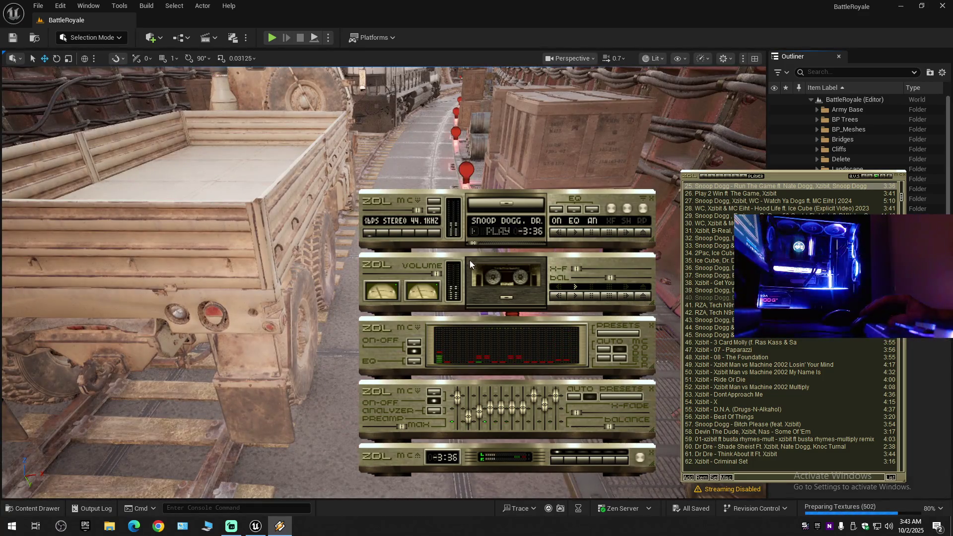
click(483, 245)
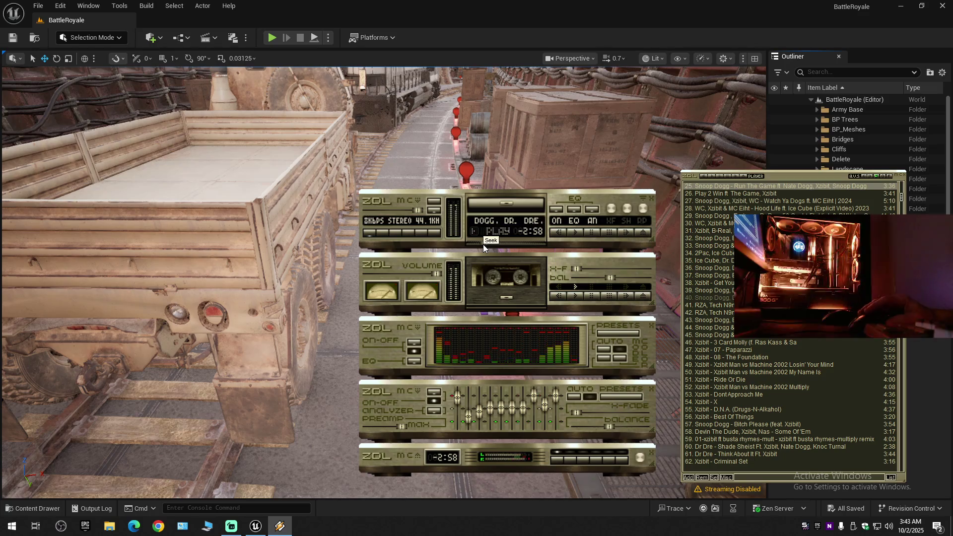
key(b)
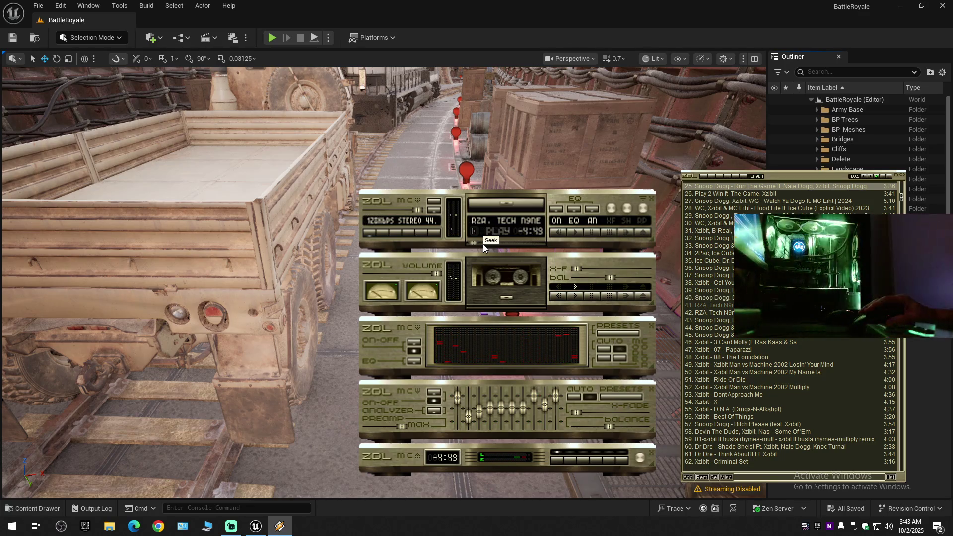
click(482, 243)
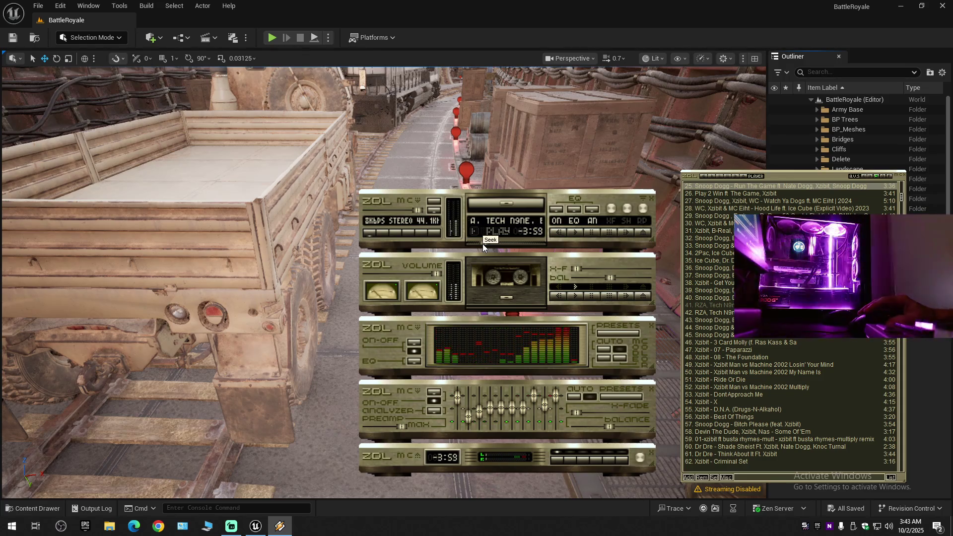
key(b)
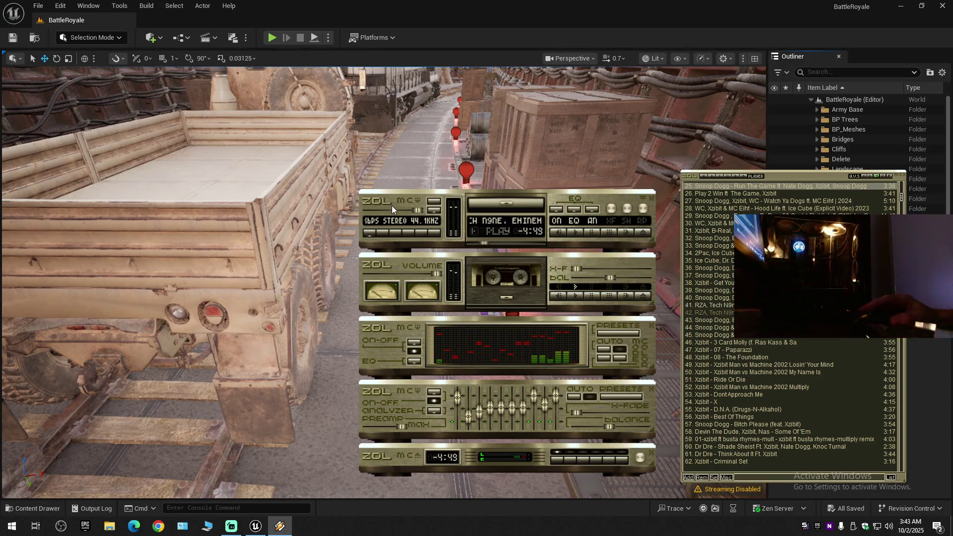
click(482, 243)
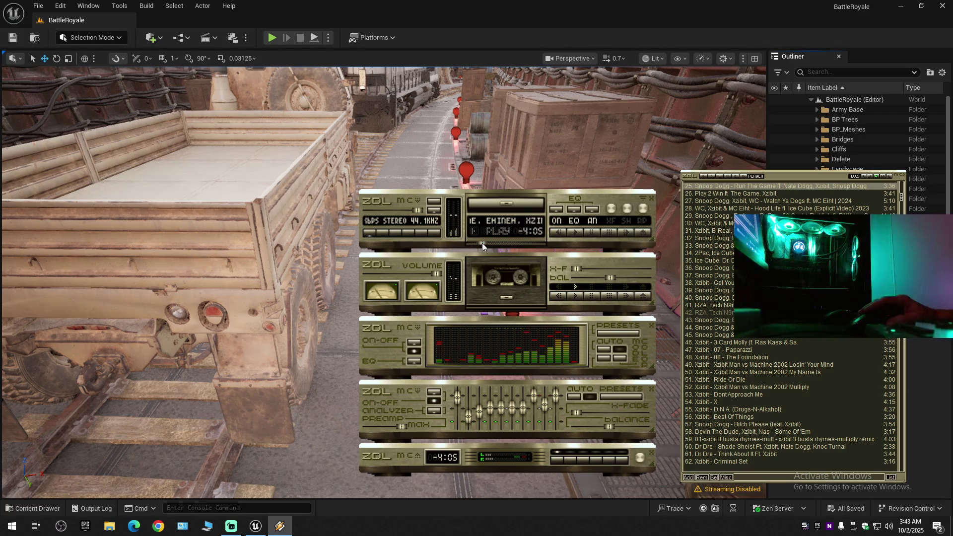
key(b)
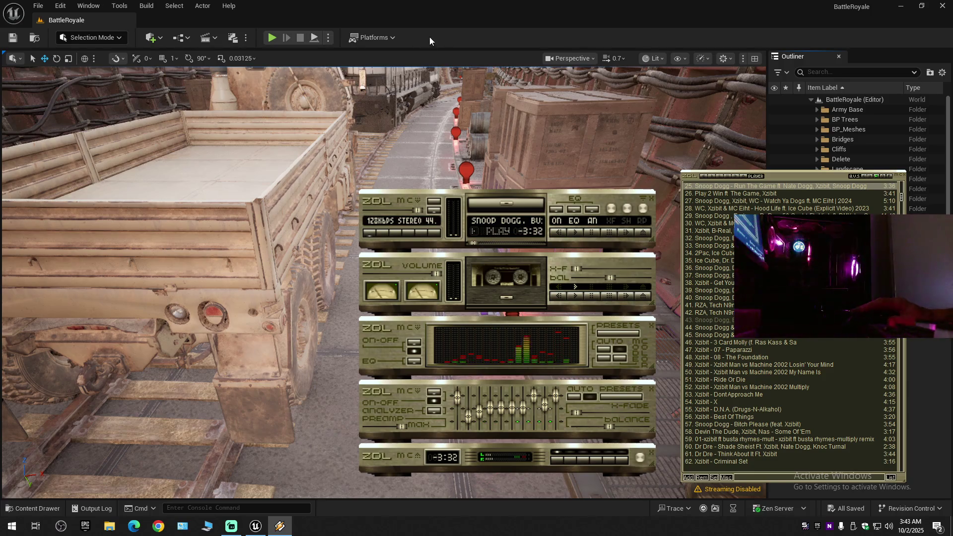
click(264, 529)
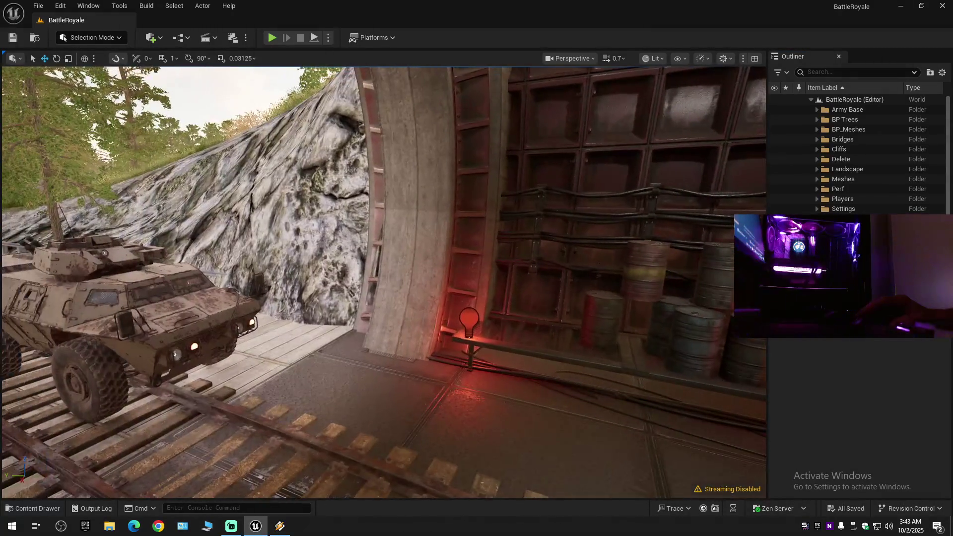
Fly the viewport out of the rail tunnel, over forest, road and river to the railway bridge.
scroll(383, 282, up, 3)
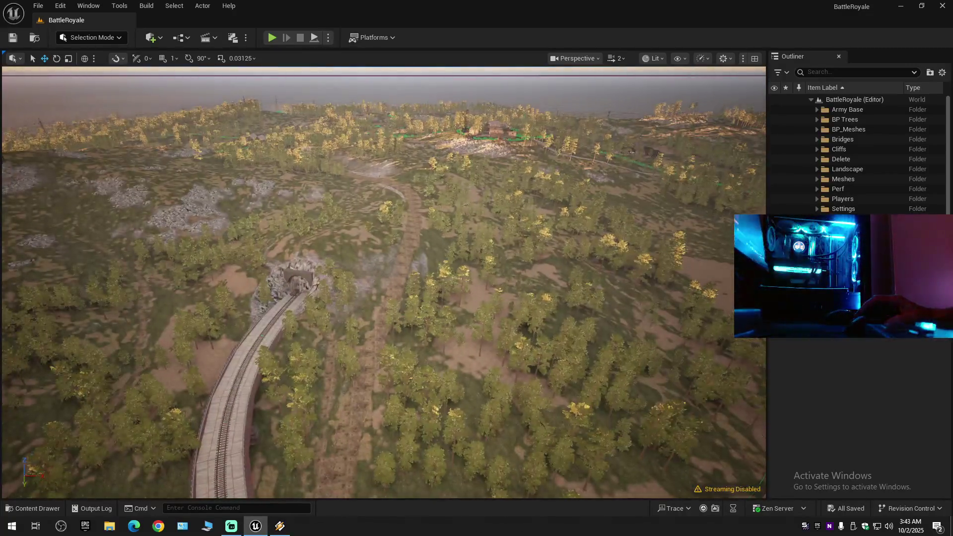
scroll(383, 282, up, 1)
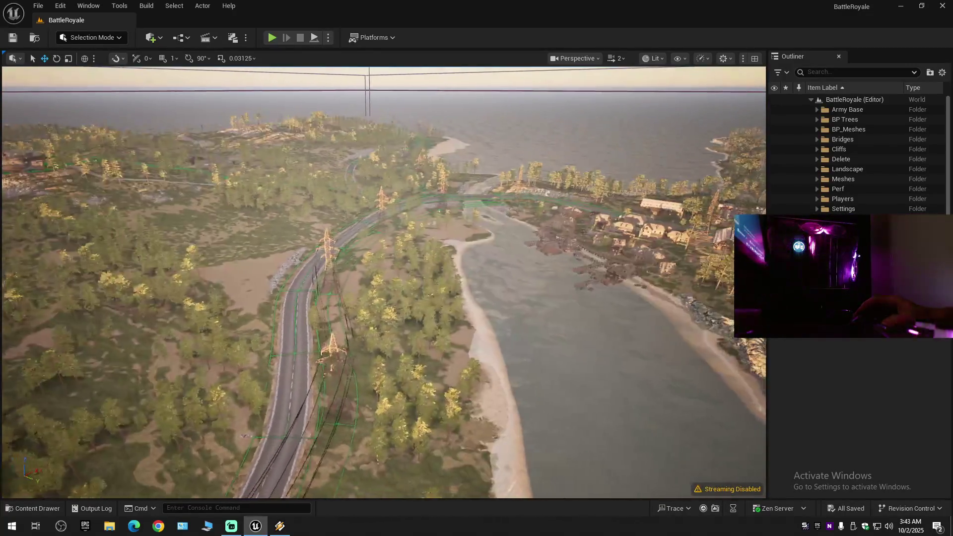
scroll(383, 282, up, 1)
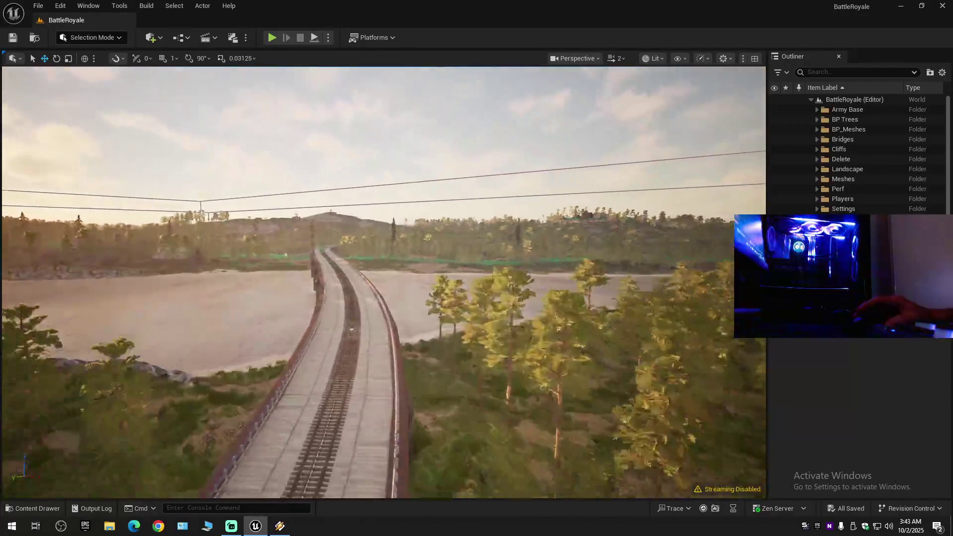
scroll(384, 282, down, 1)
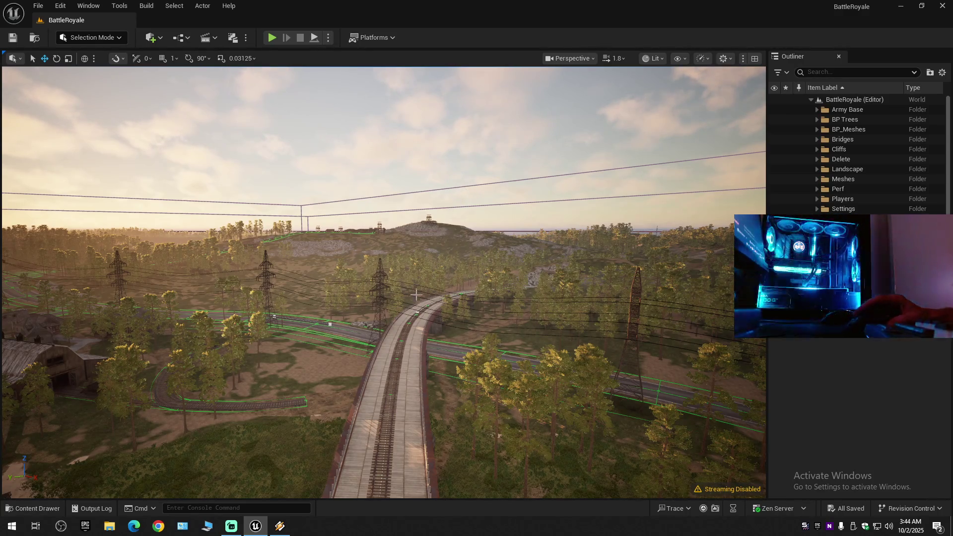
Follow the bridge track past the pylons to where the rails end on the asphalt road.
mouse_move(418, 333)
mouse_down()
mouse_move(424, 189)
mouse_move(477, 149)
mouse_move(457, 129)
mouse_move(426, 179)
mouse_move(397, 169)
mouse_move(459, 159)
mouse_move(419, 334)
mouse_up()
scroll(427, 179, down, 2)
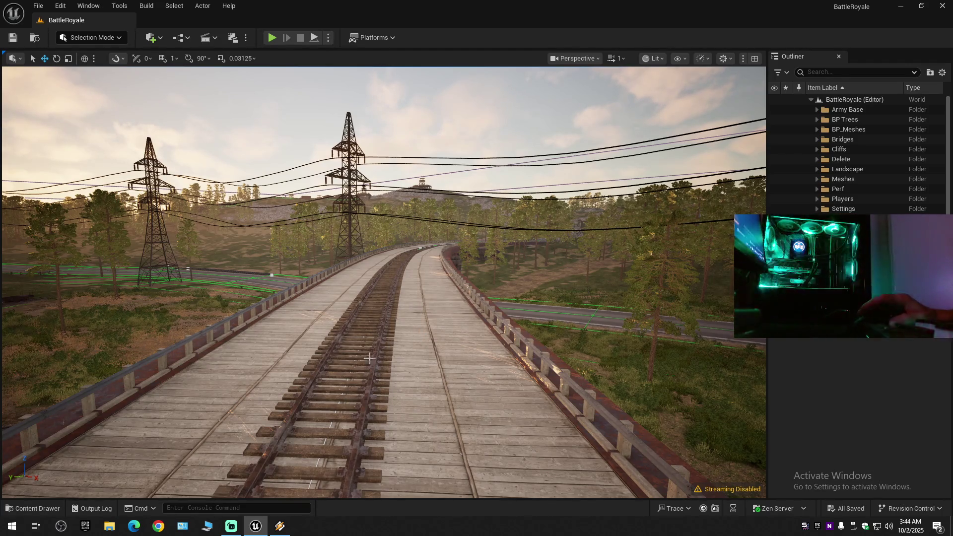
drag(376, 339, 390, 255)
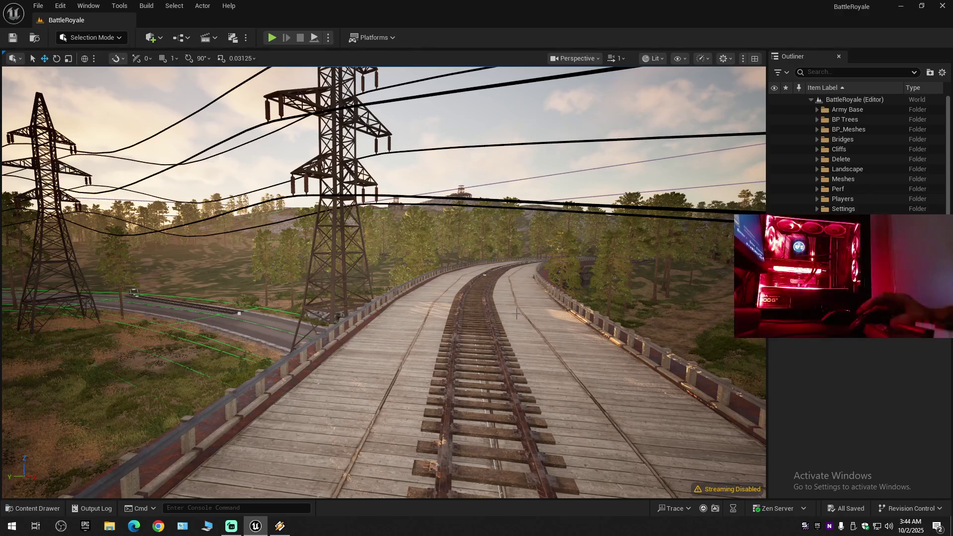
mouse_move(490, 330)
mouse_down()
mouse_move(407, 355)
mouse_move(472, 331)
mouse_up()
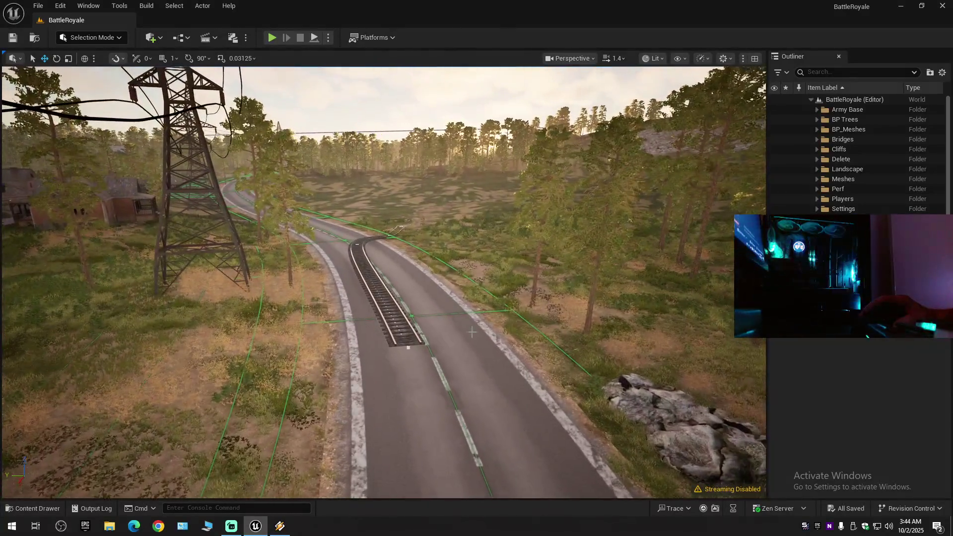
Select the stray BP_SplineRoad rail piece on the road and delete it.
click(409, 340)
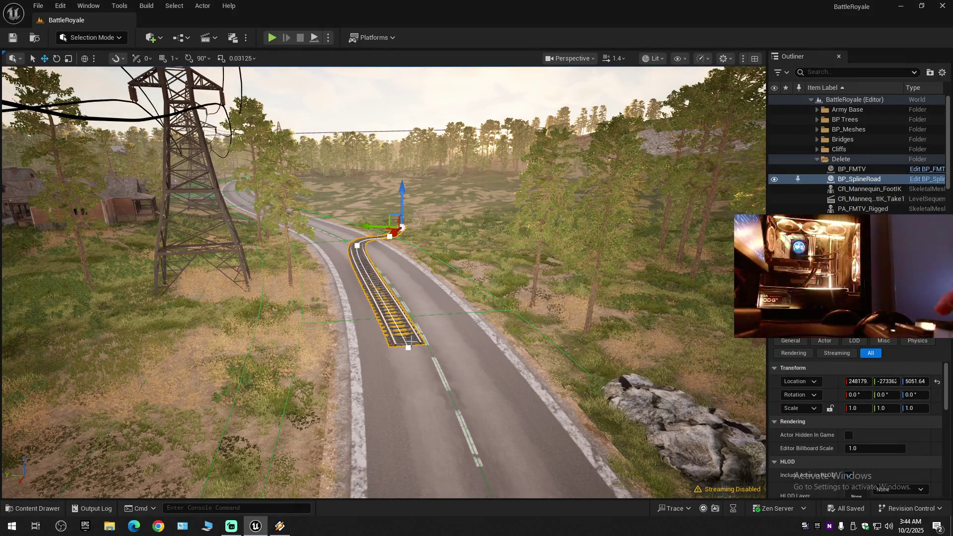
key(Delete)
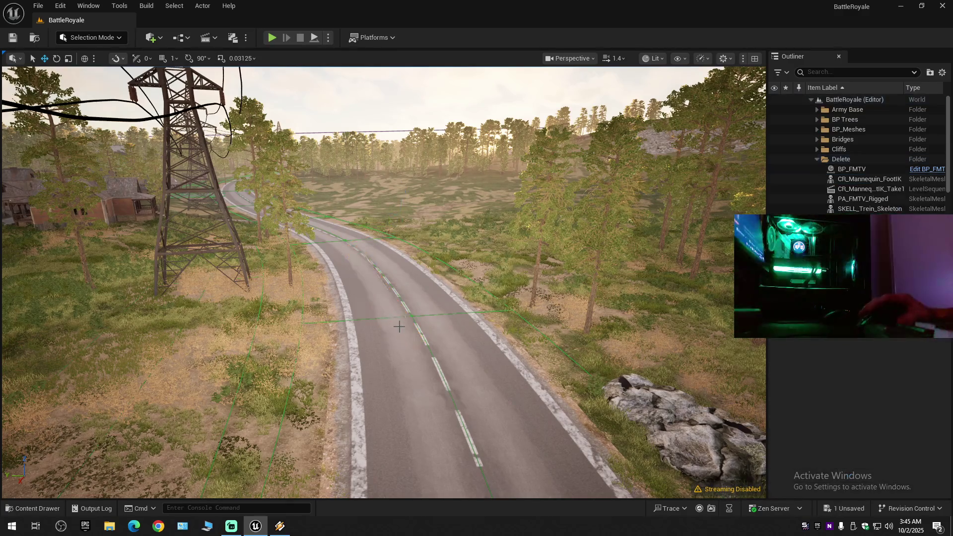
drag(444, 322, 397, 323)
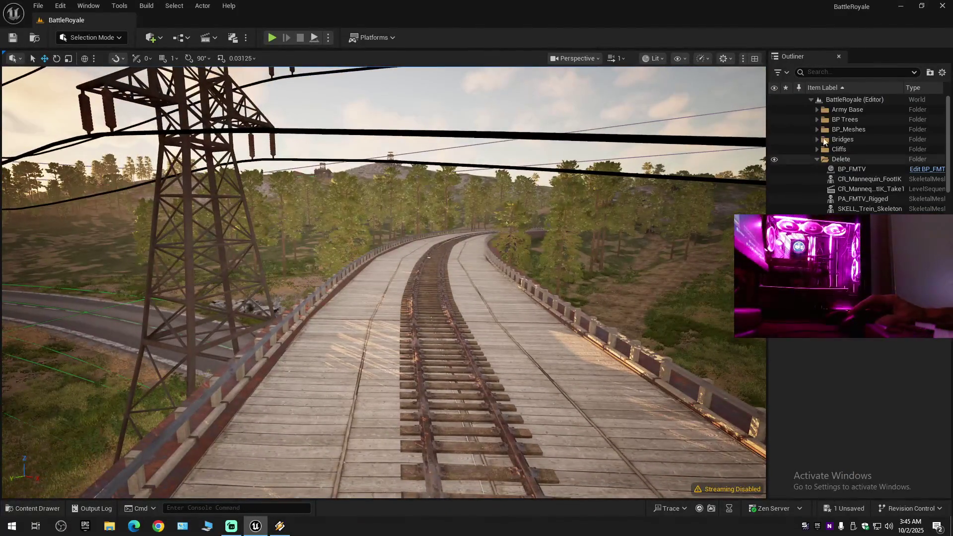
Collapse all folders in the Outliner, then re-expand the level's folders.
click(942, 72)
click(820, 120)
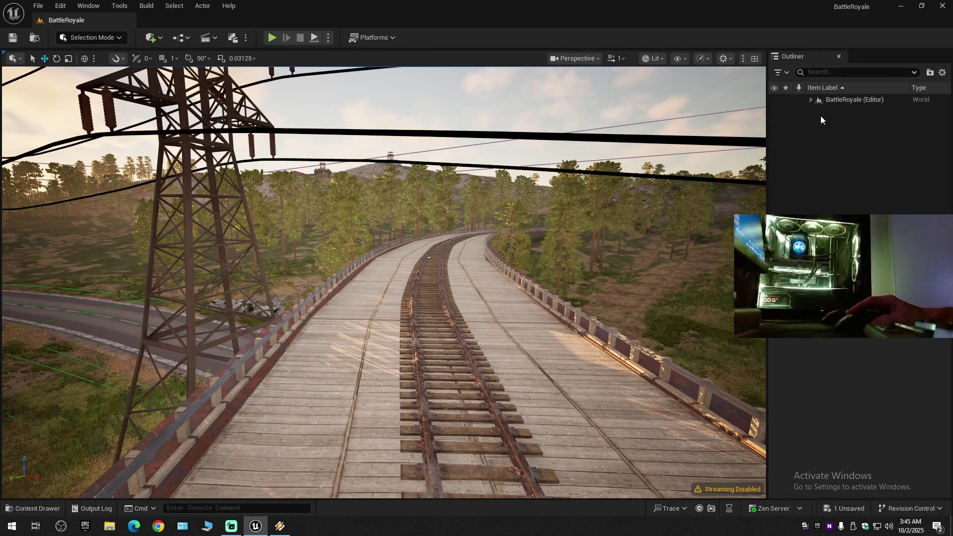
click(810, 99)
mouse_move(397, 322)
mouse_down()
mouse_move(347, 337)
mouse_move(298, 327)
mouse_move(338, 323)
mouse_move(318, 298)
mouse_move(397, 296)
mouse_up()
Fly from the railway bridge over the hill roads down to the parked drone beside the satellite dish.
scroll(338, 323, down, 1)
scroll(338, 323, up, 3)
scroll(397, 298, up, 1)
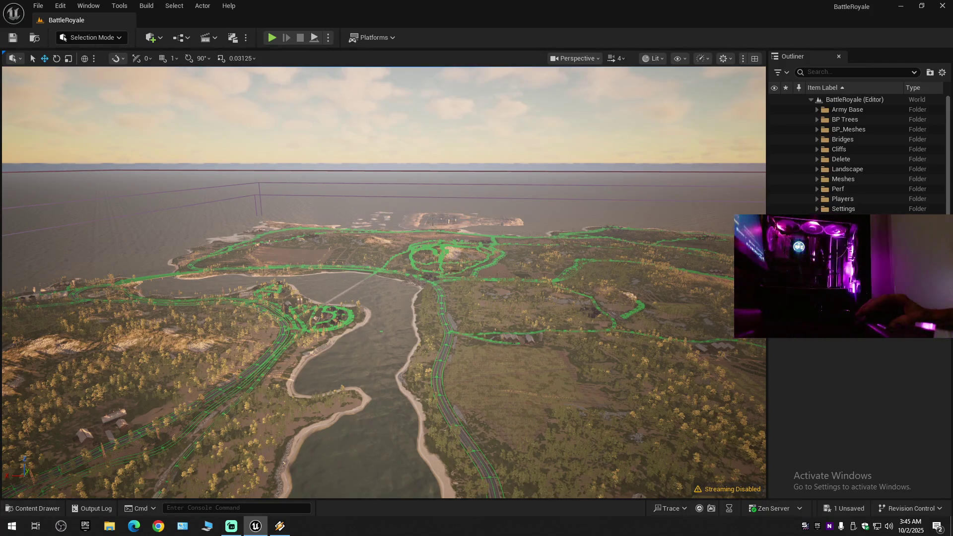
scroll(463, 226, up, 3)
drag(463, 226, 463, 166)
scroll(462, 213, down, 1)
scroll(463, 207, down, 2)
scroll(463, 192, down, 2)
scroll(463, 184, down, 1)
scroll(462, 175, down, 2)
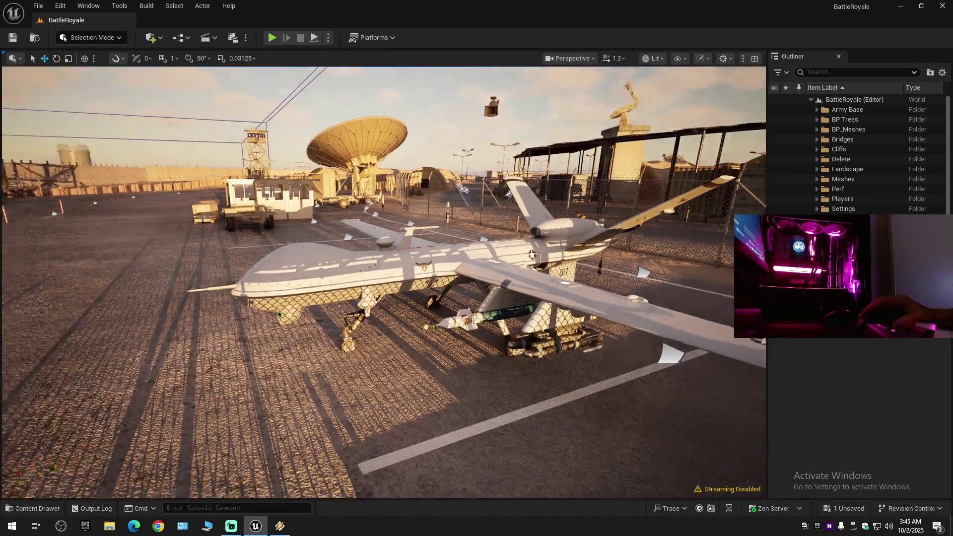
Circle the parked drone up close around its landing gear, then pull back to see it whole.
key(w)
scroll(384, 281, down, 2)
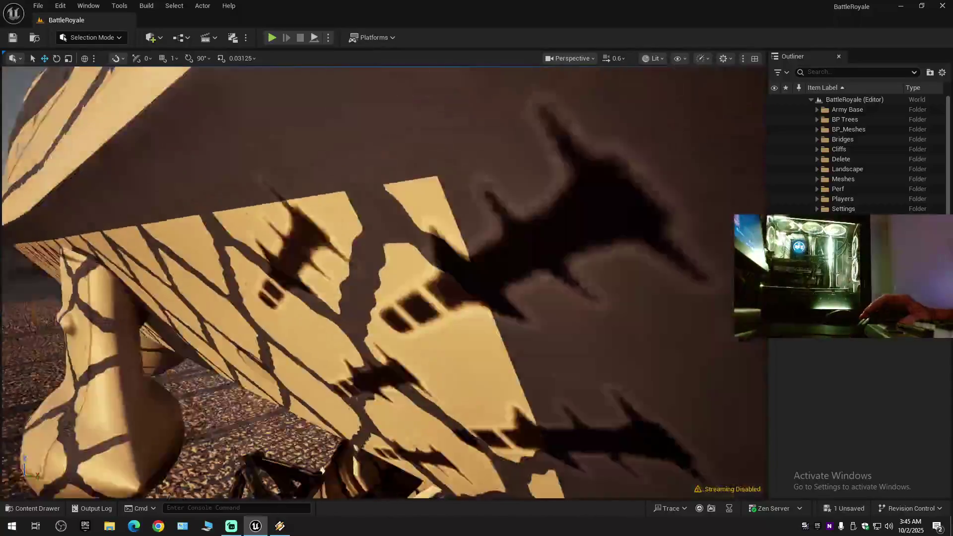
scroll(383, 282, down, 1)
scroll(384, 282, down, 1)
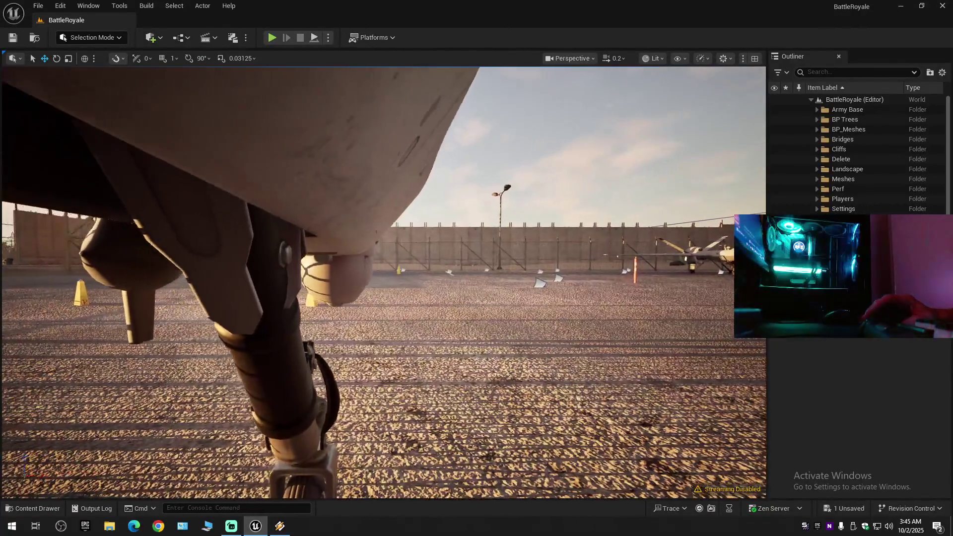
key(a)
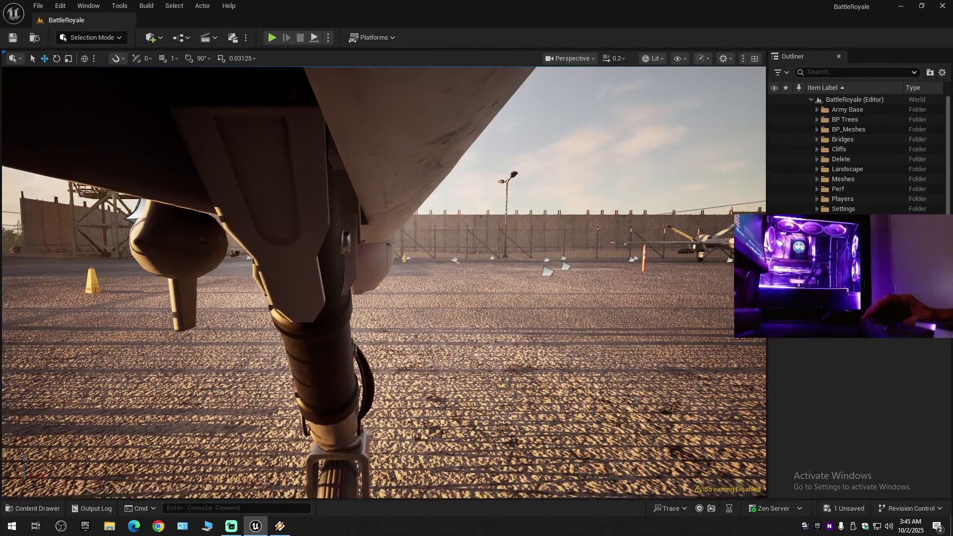
key(d)
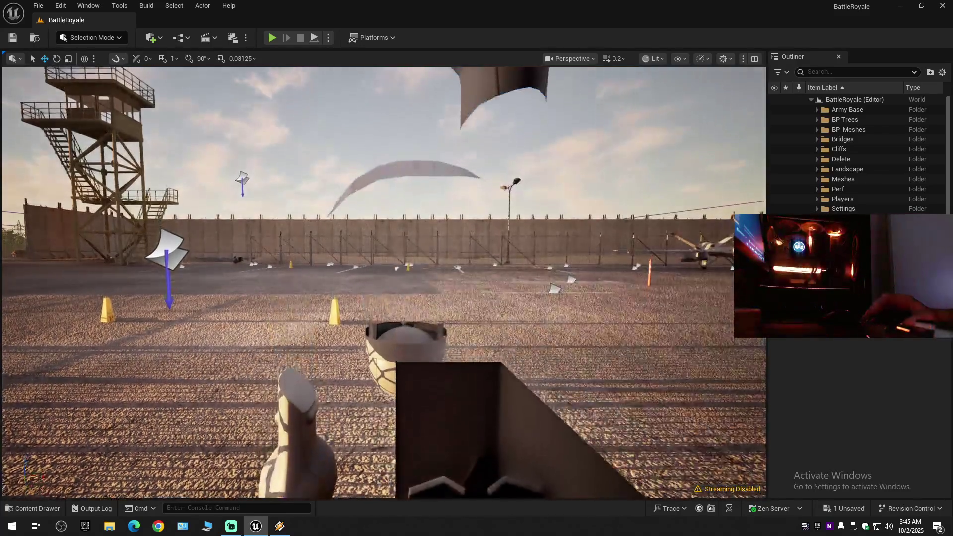
key(e)
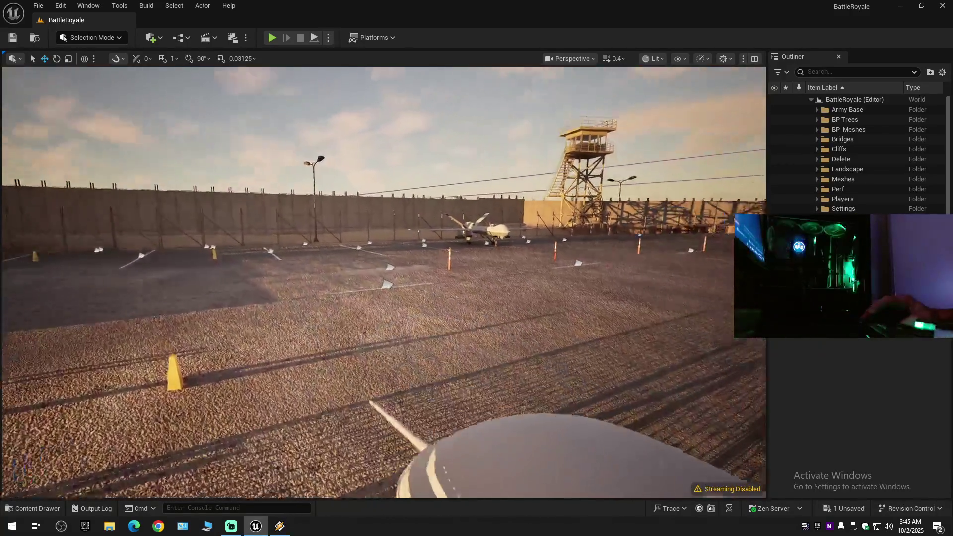
key(w)
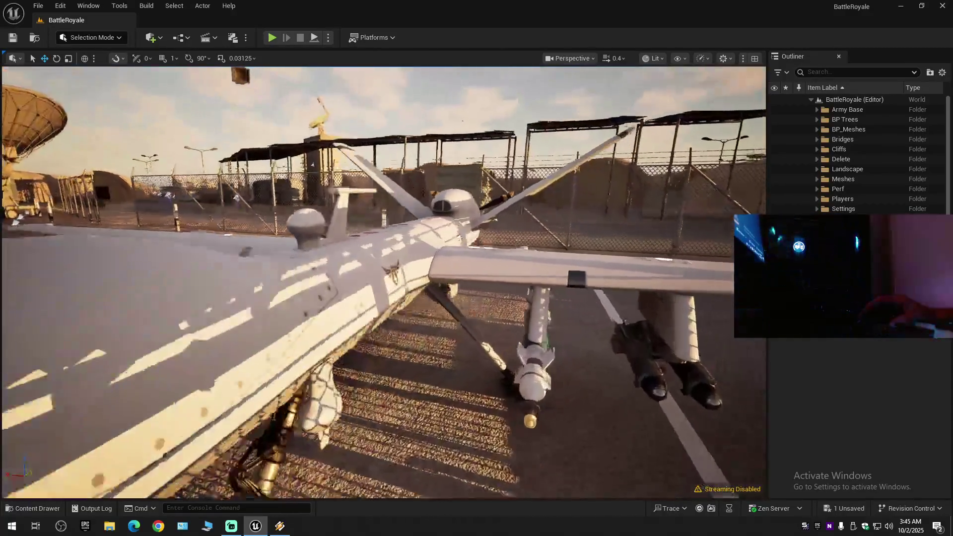
key(s)
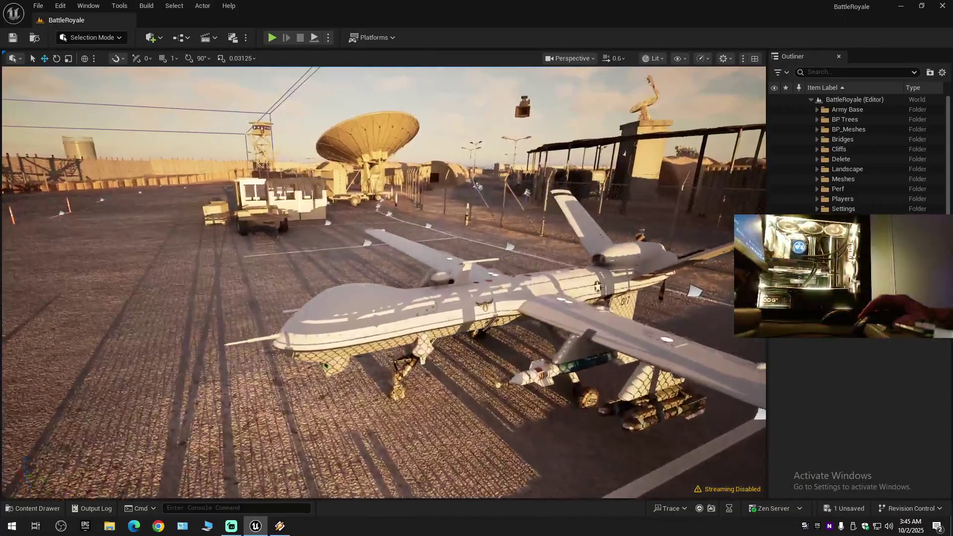
Fly across the army base along the barrier-lined road past watchtowers and tents to the concrete building.
key(w)
scroll(384, 283, up, 3)
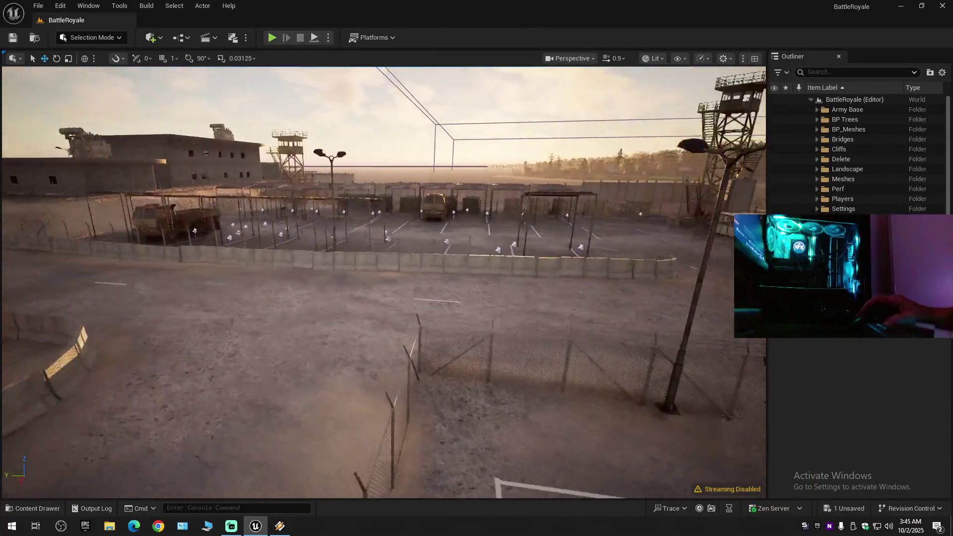
key(w)
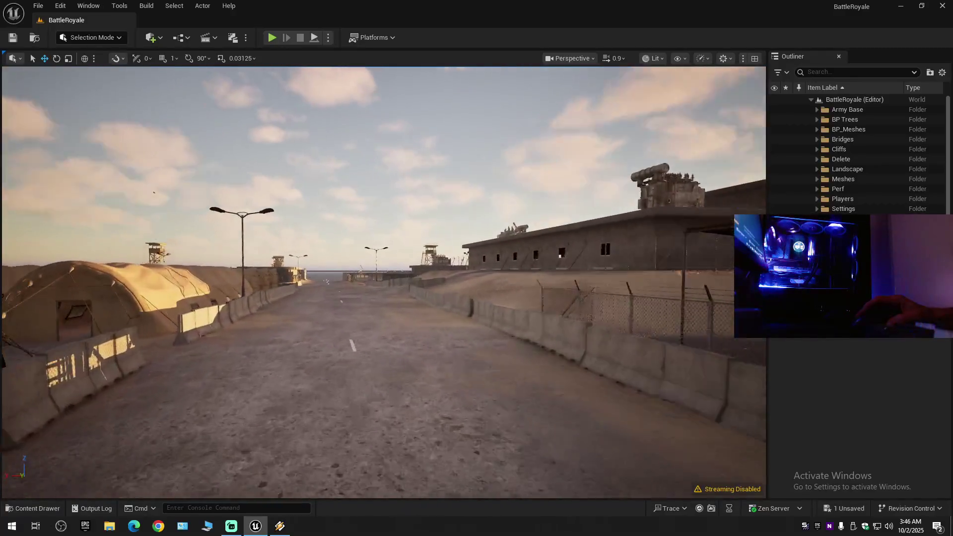
key(w)
scroll(384, 283, up, 1)
key(w)
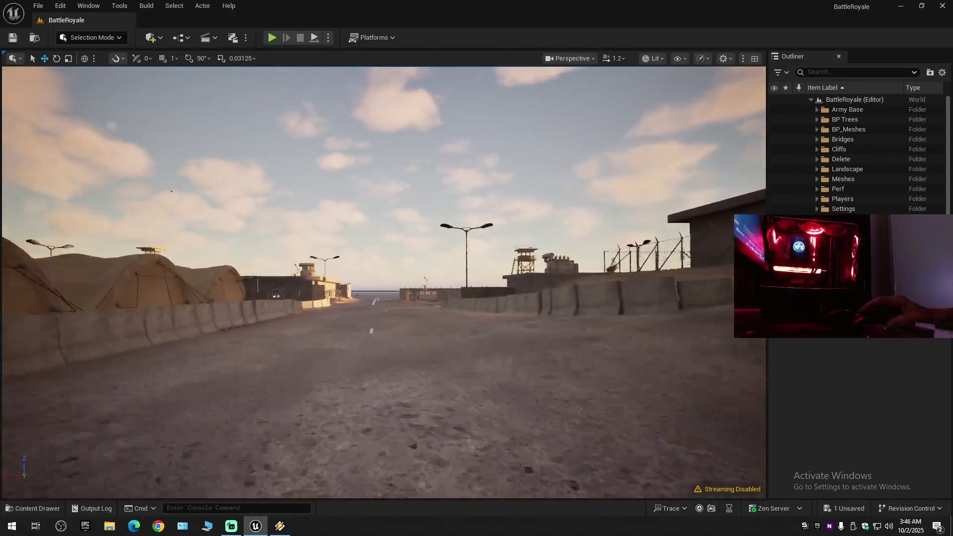
key(w)
key(e)
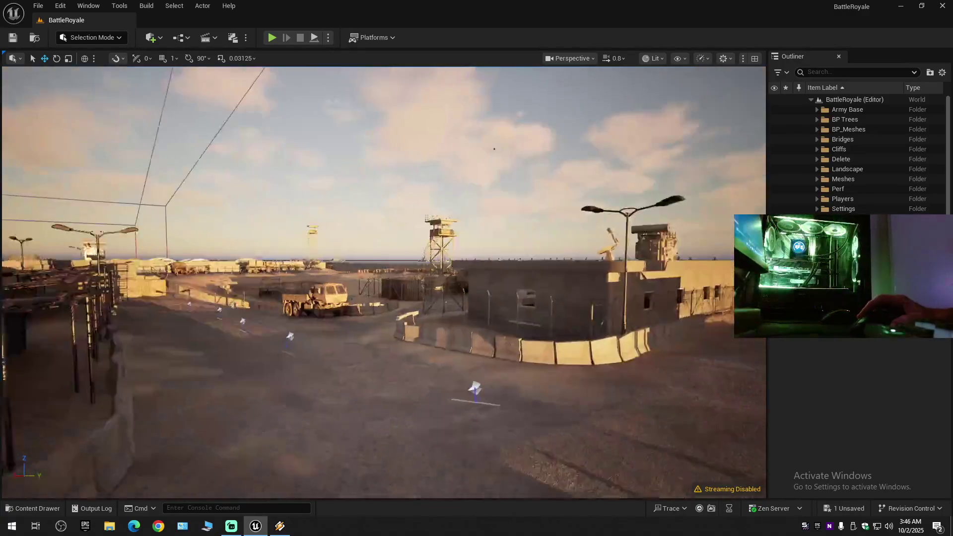
scroll(384, 282, down, 1)
key(a)
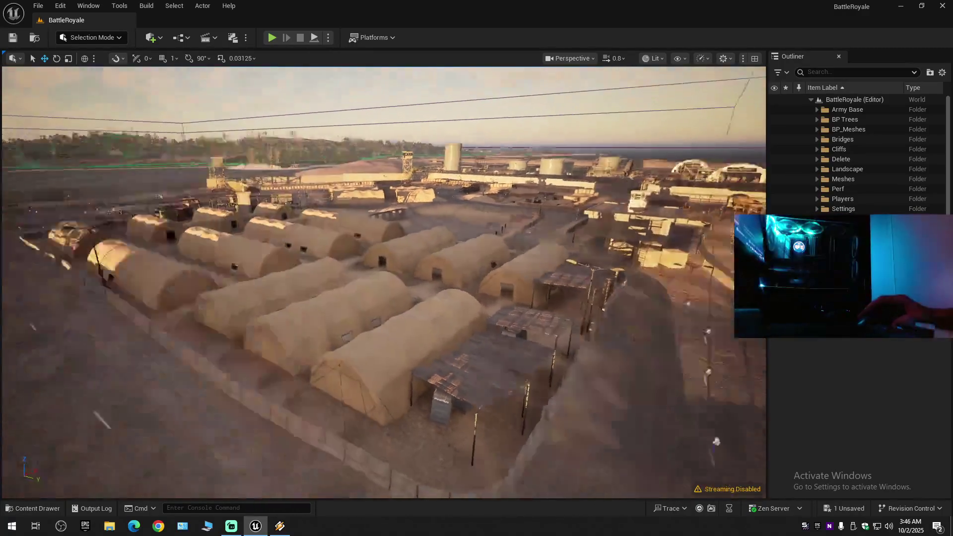
key(q)
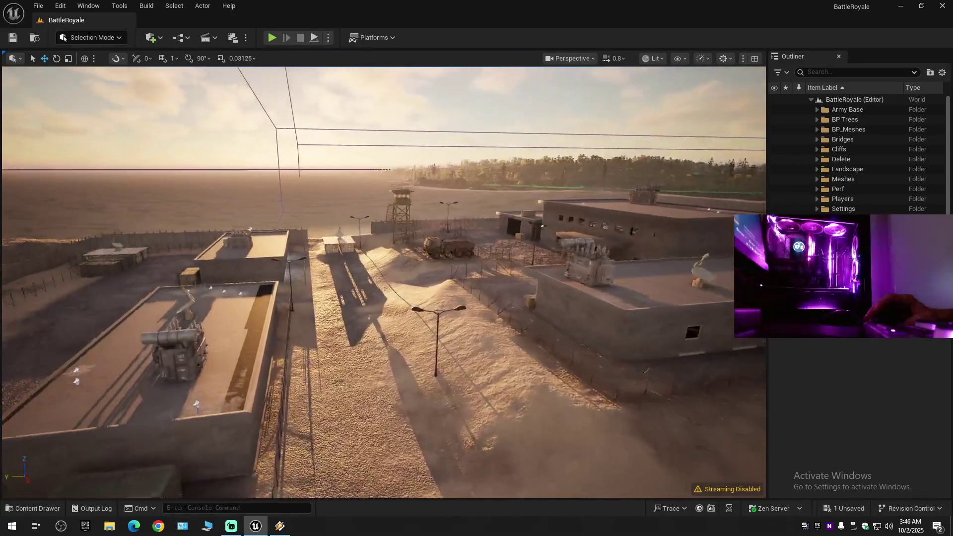
scroll(383, 282, up, 1)
key(w)
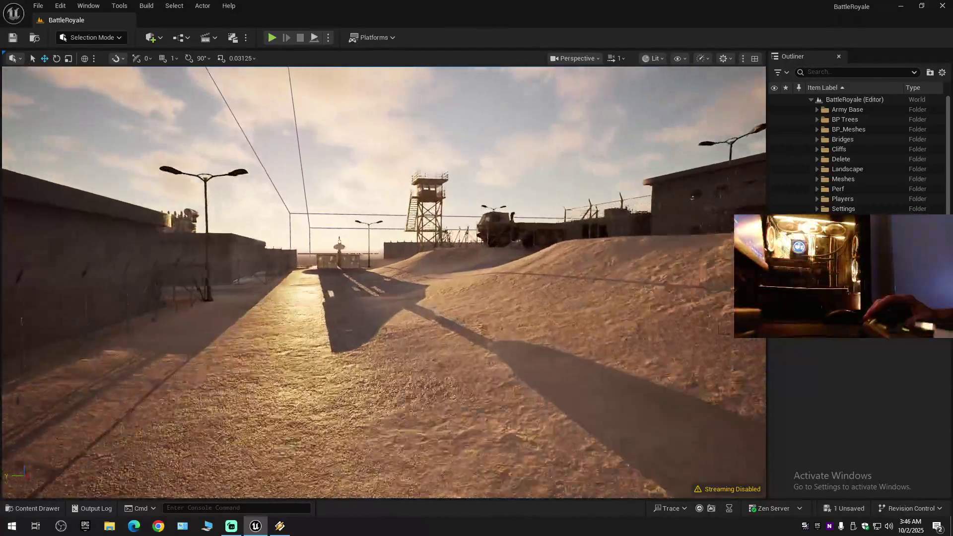
key(w)
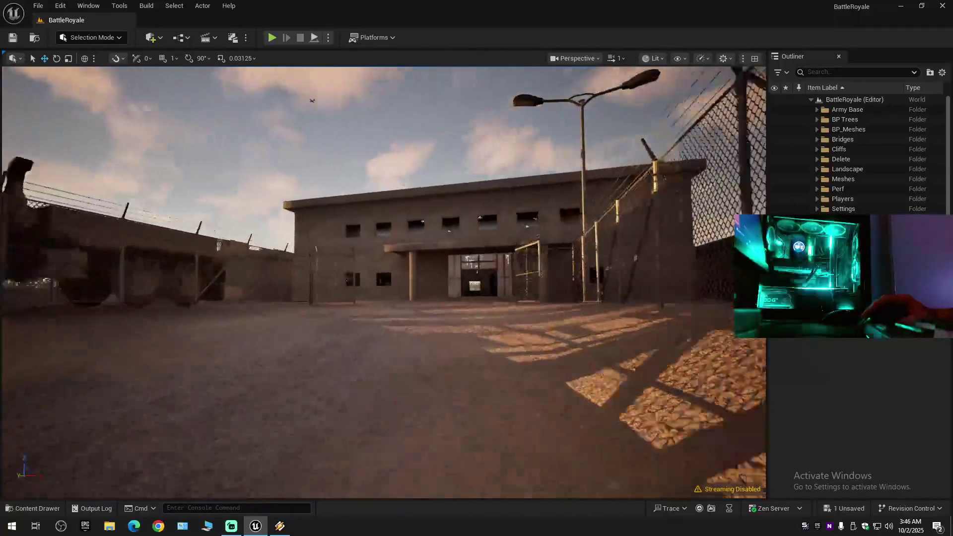
Explore the building's locker hallway, the ward with beds and the storage room.
scroll(384, 283, down, 1)
key(w)
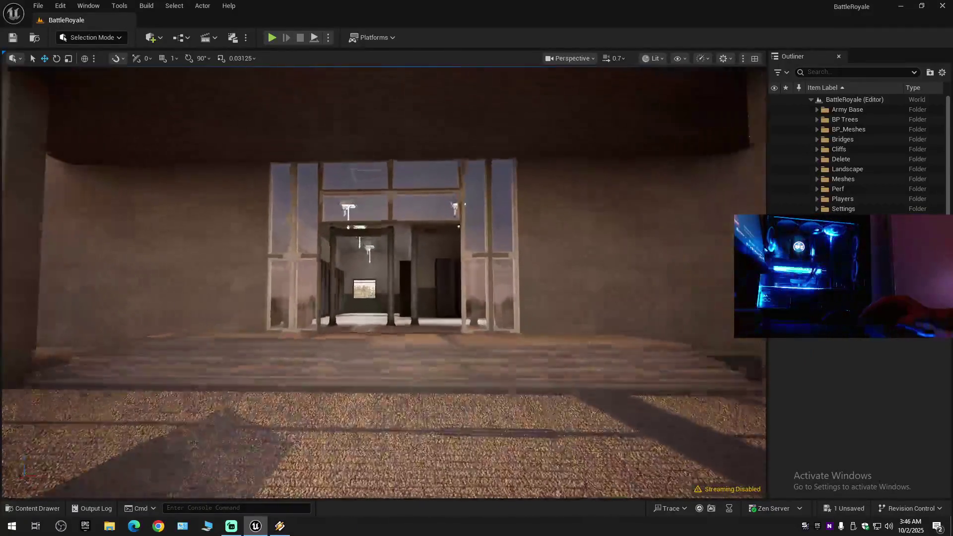
scroll(383, 283, down, 1)
key(w)
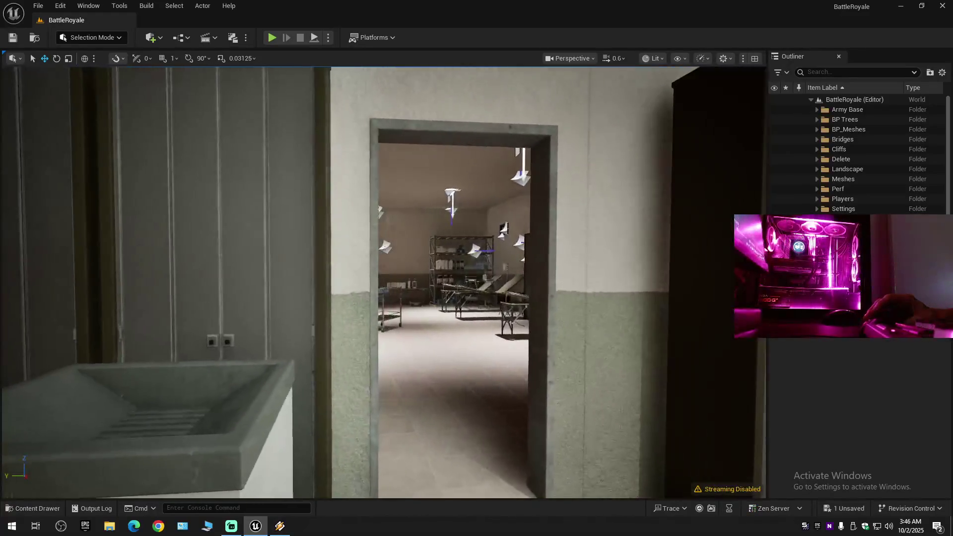
scroll(384, 282, down, 1)
key(w)
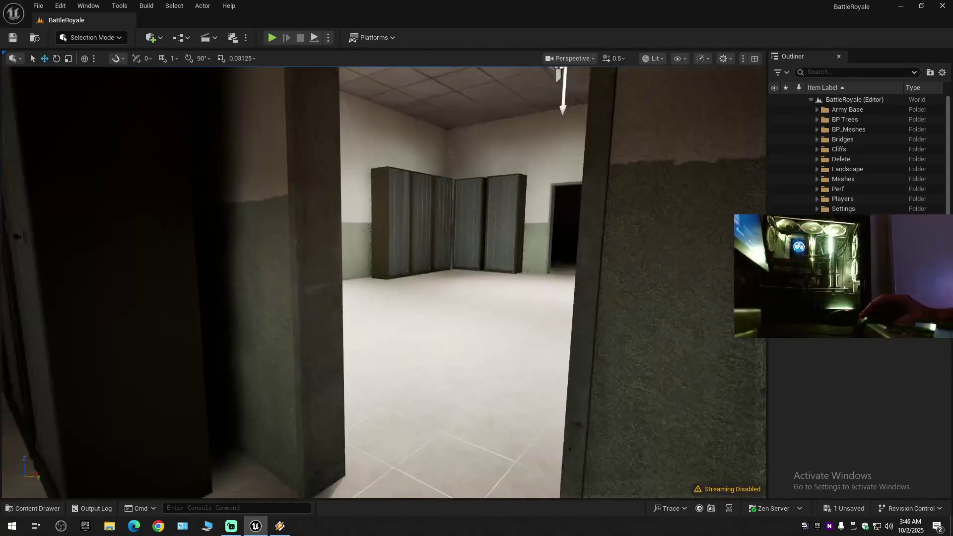
key(w)
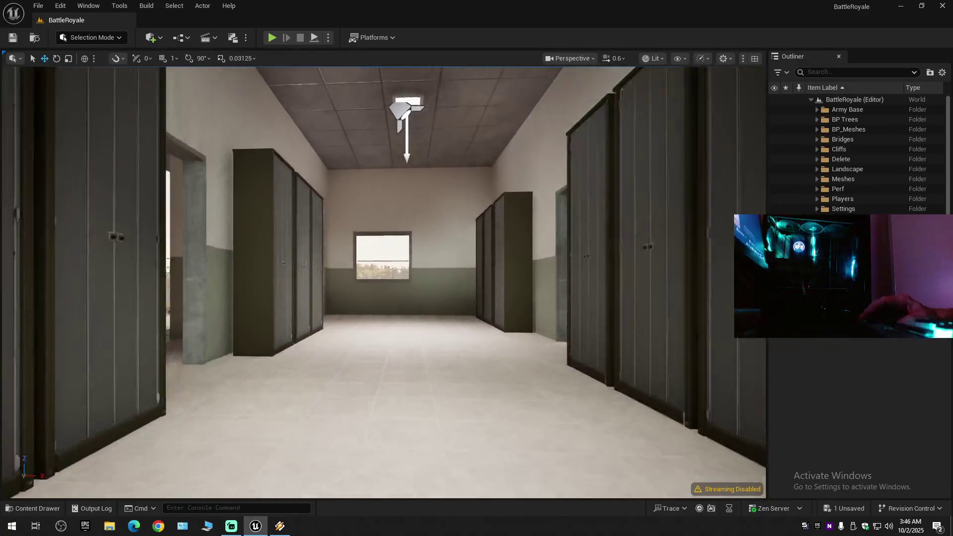
scroll(384, 283, up, 1)
Continue down the windowed hallway past the office into the bunk-bed barracks.
key(s)
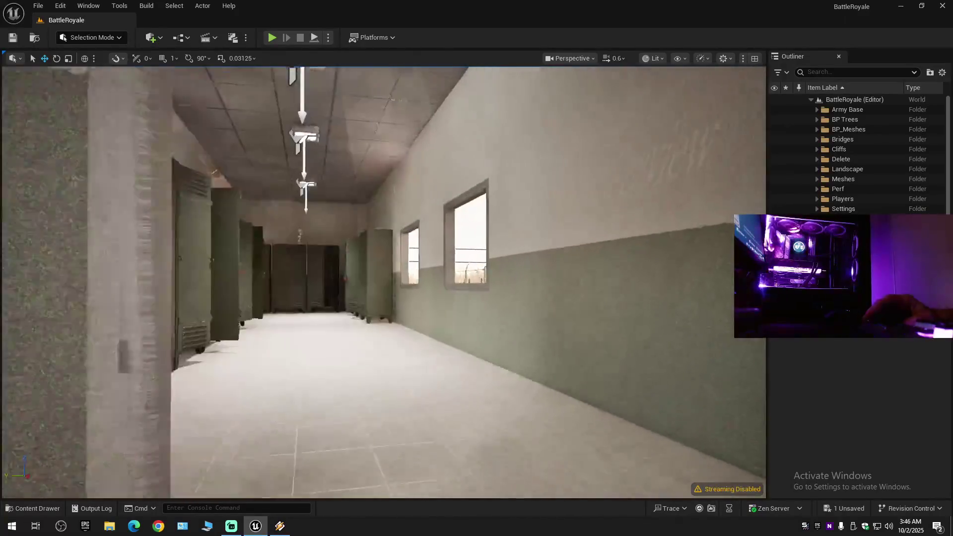
key(w)
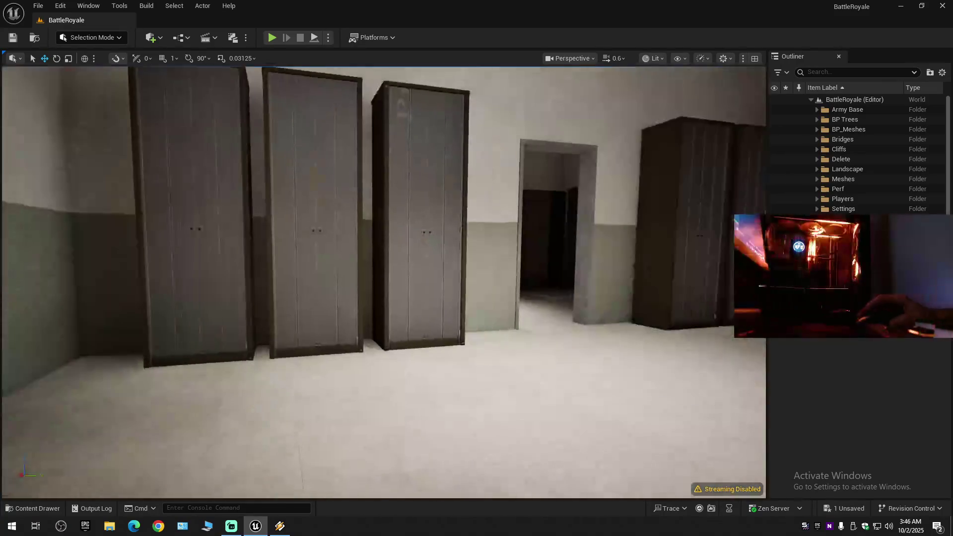
key(w)
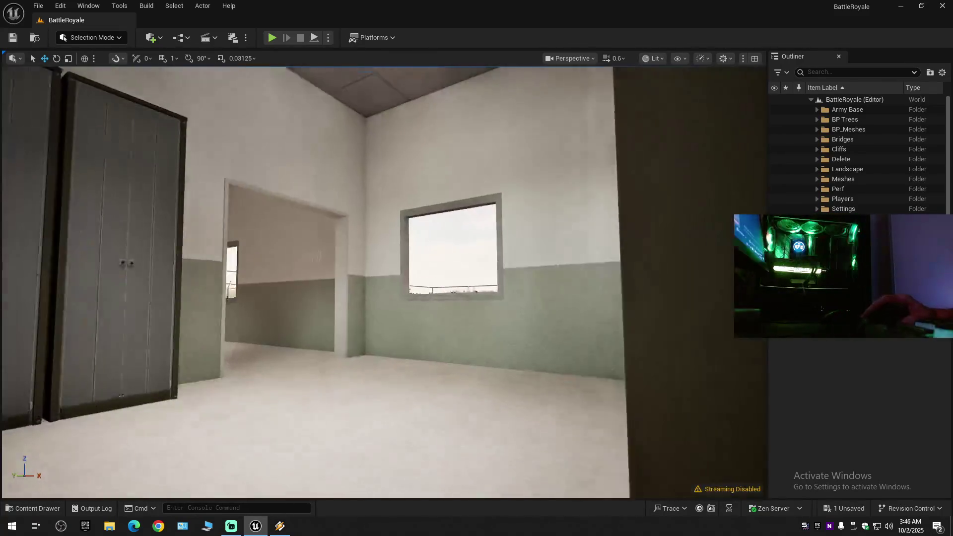
key(w)
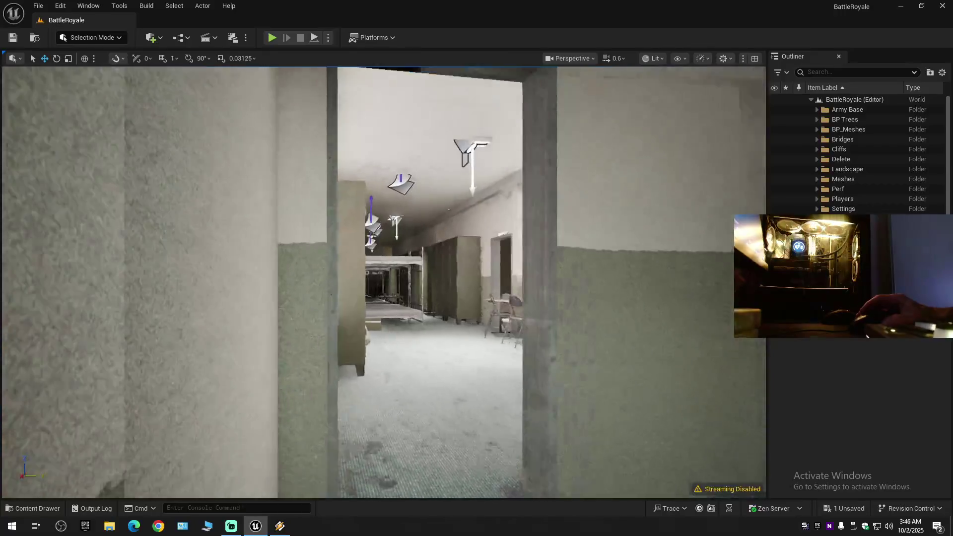
key(w)
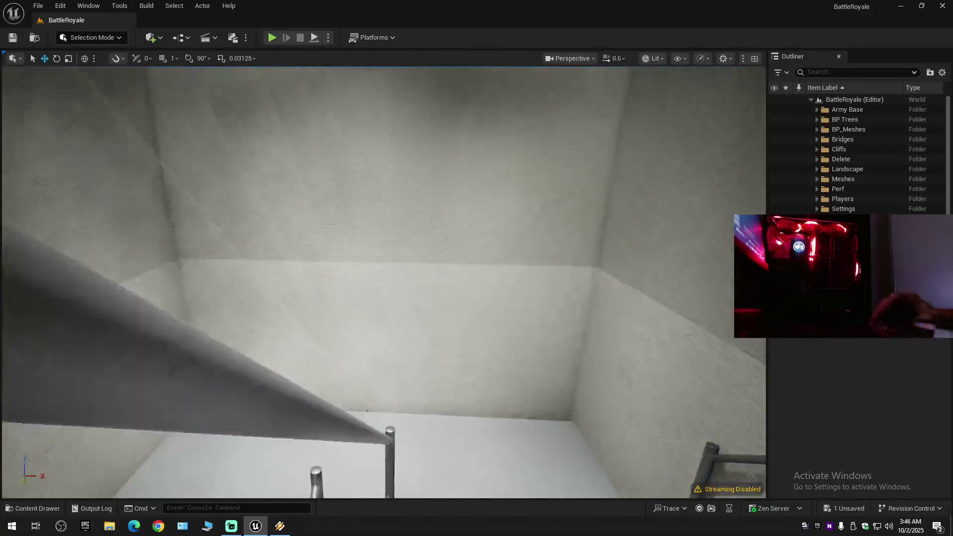
key(s)
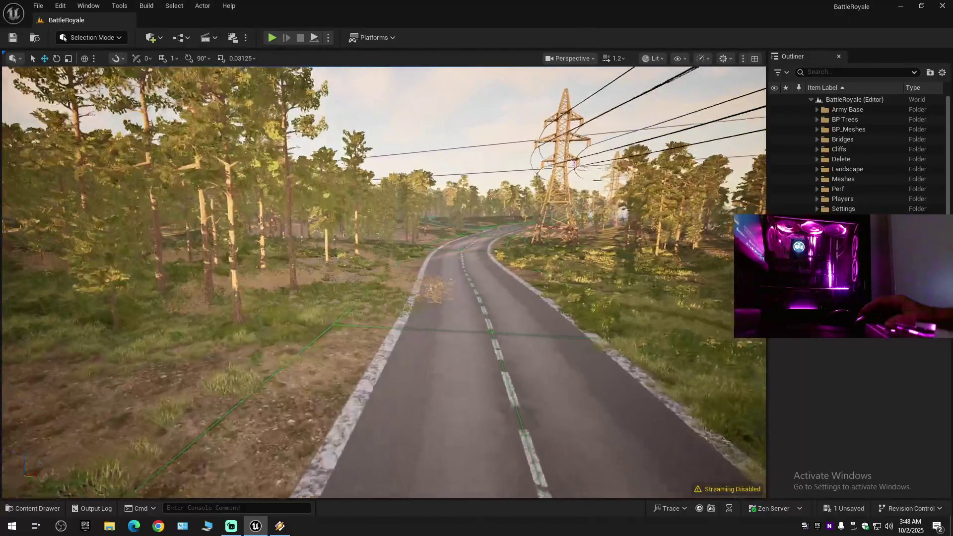
Fly along the forest road past pylons and wheat fields to the brick-house village, then climb high above the island.
scroll(383, 282, down, 1)
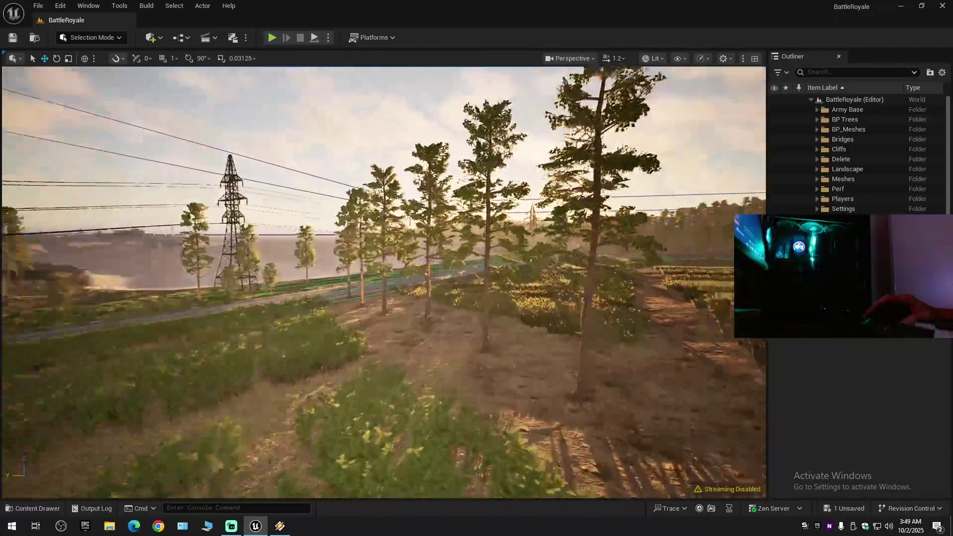
scroll(383, 281, down, 1)
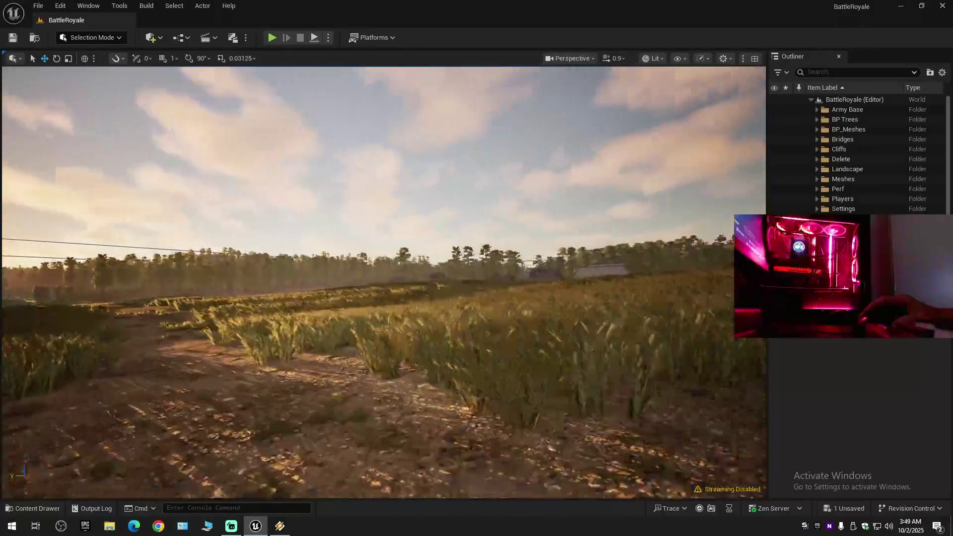
scroll(383, 282, down, 1)
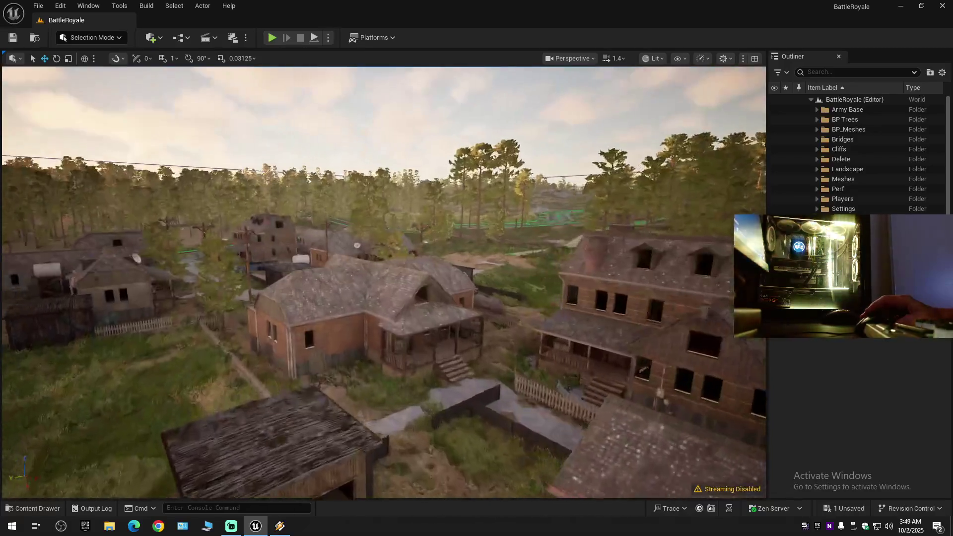
scroll(383, 282, up, 3)
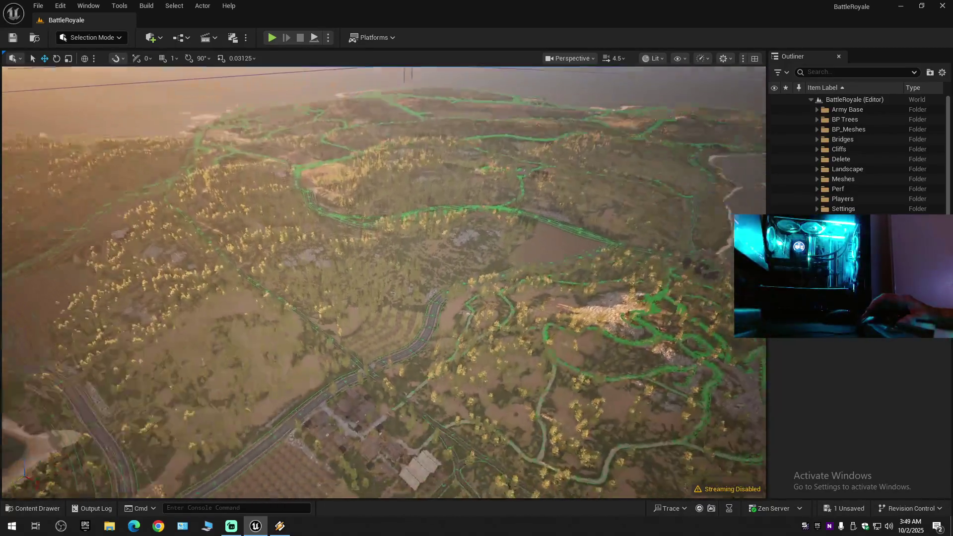
Fly along the road toward the river rail bridge and the shoreline pylons.
scroll(384, 282, up, 1)
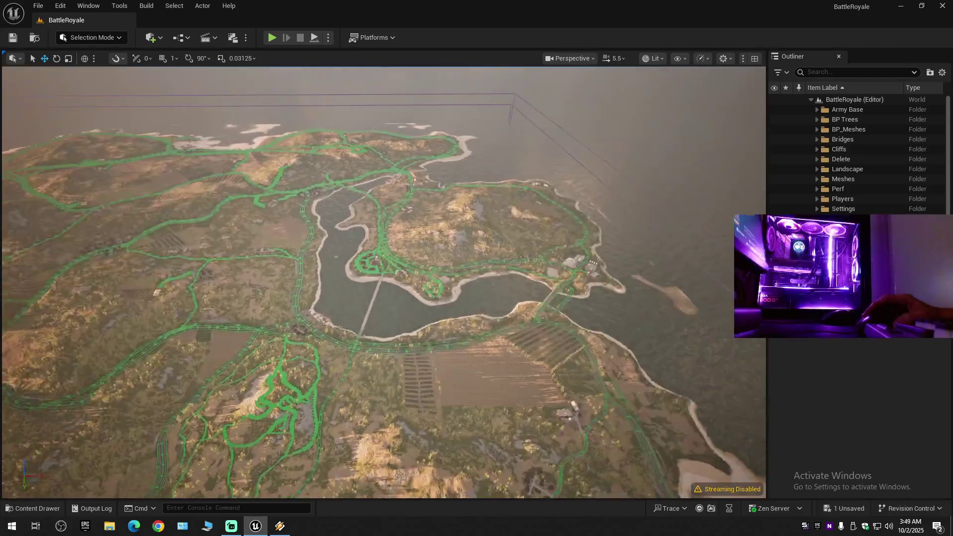
scroll(384, 282, down, 1)
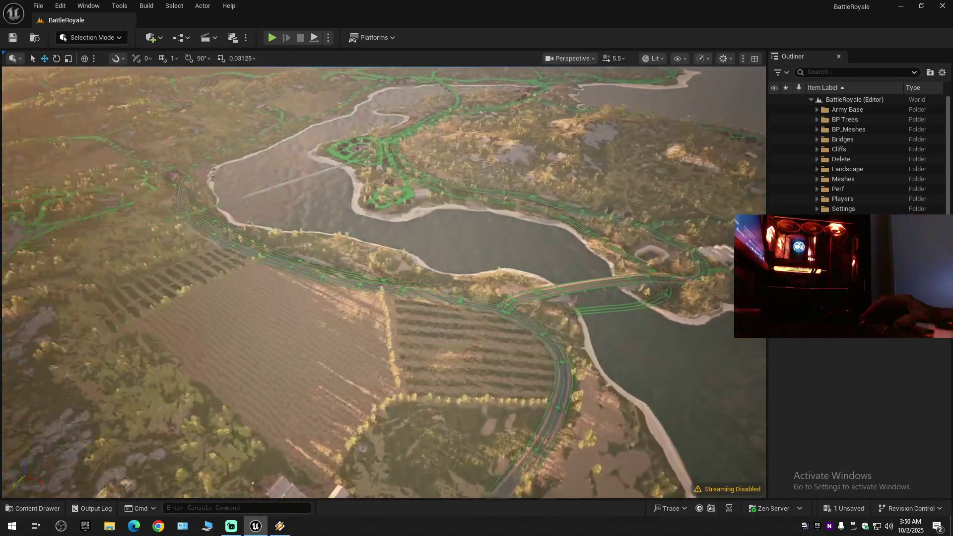
scroll(383, 282, down, 1)
scroll(384, 281, down, 1)
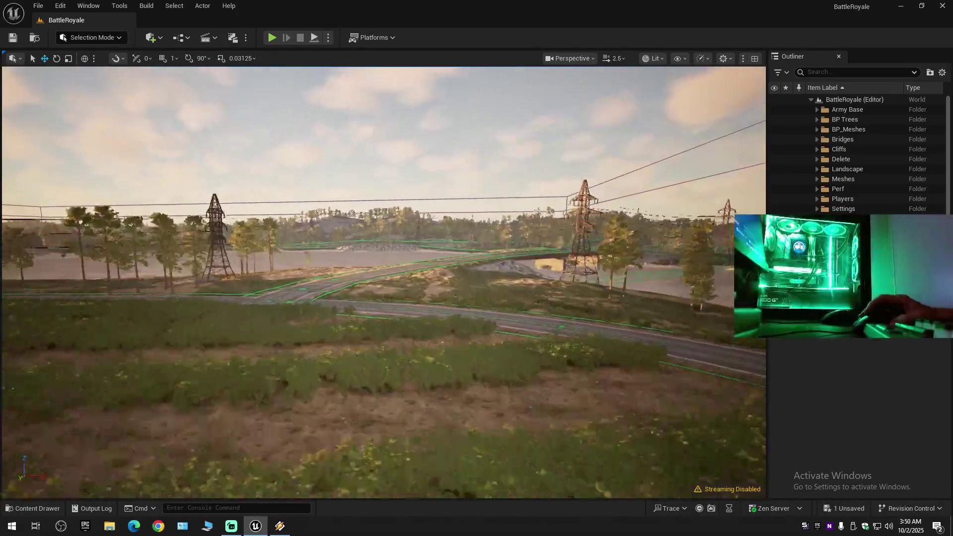
key(w)
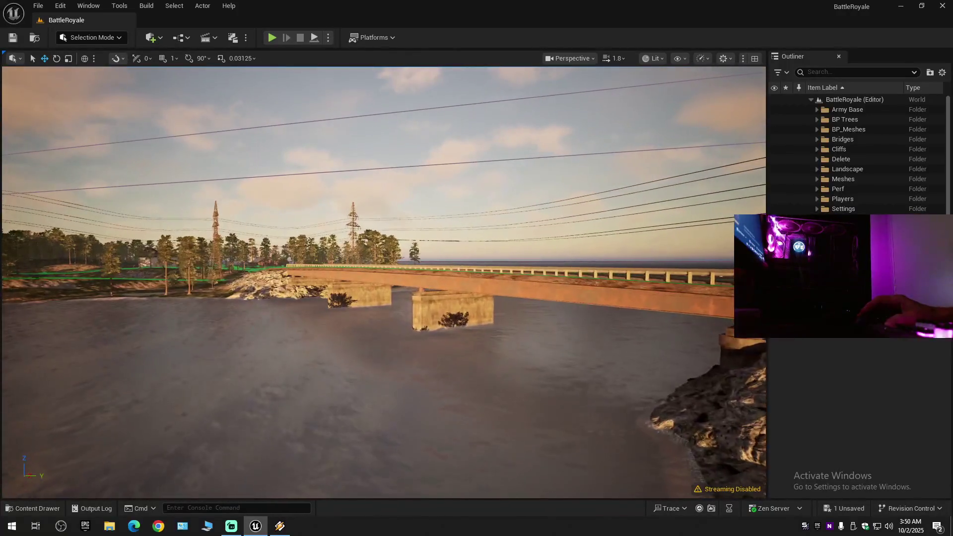
key(w)
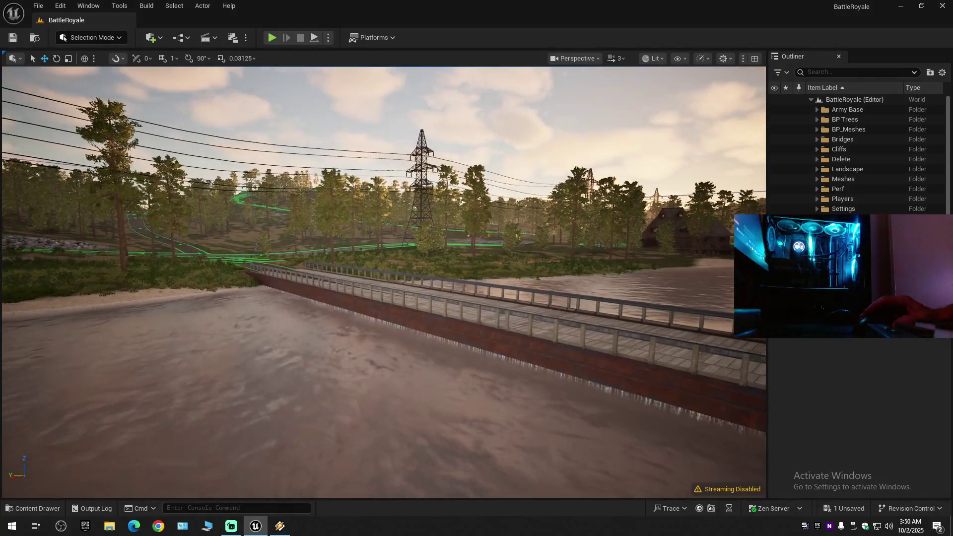
Descend onto the wooden bridge deck along the tracks and select its landscape spline.
scroll(383, 282, down, 1)
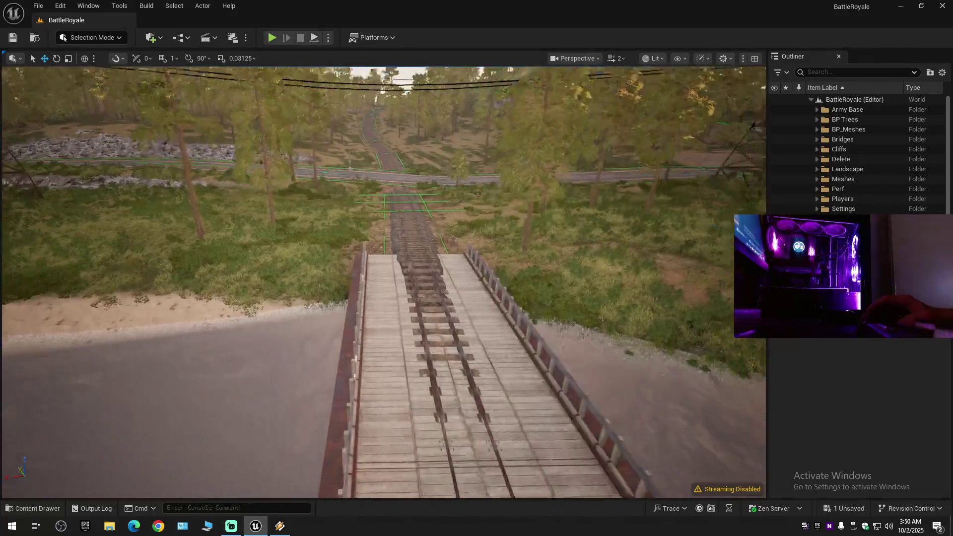
scroll(383, 282, down, 1)
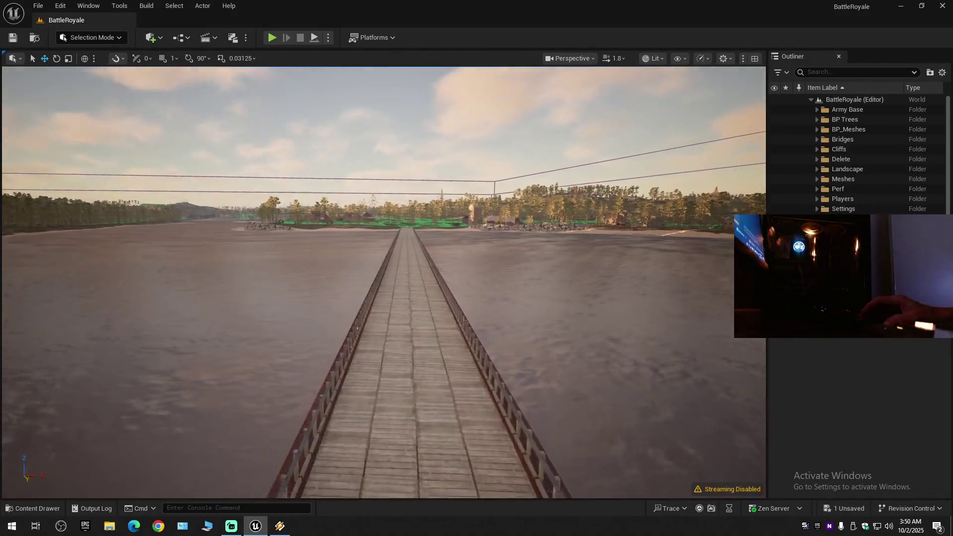
scroll(383, 282, down, 1)
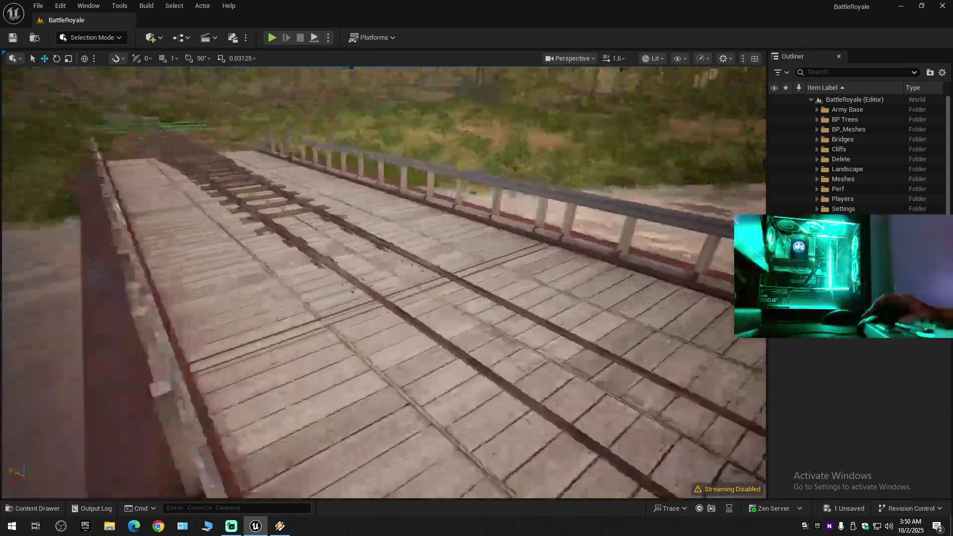
key(w)
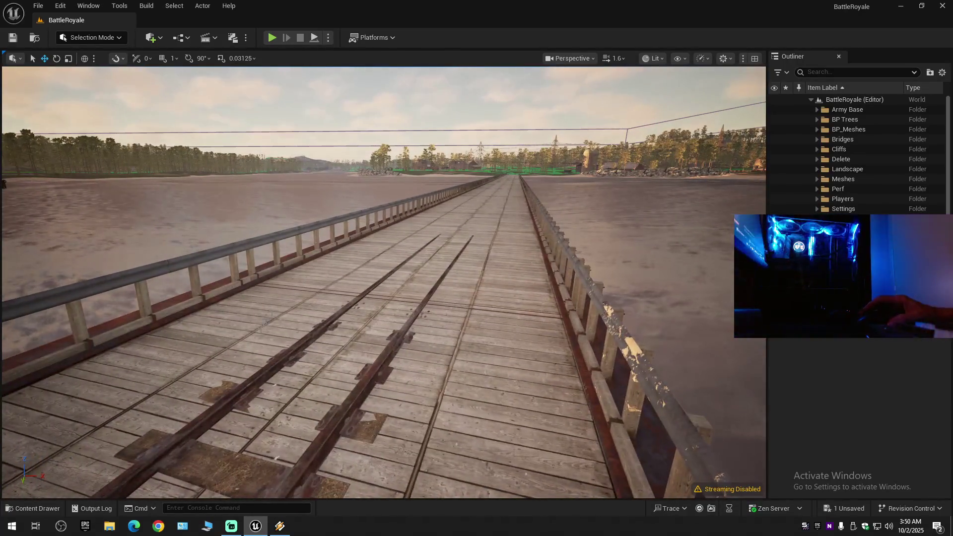
click(384, 282)
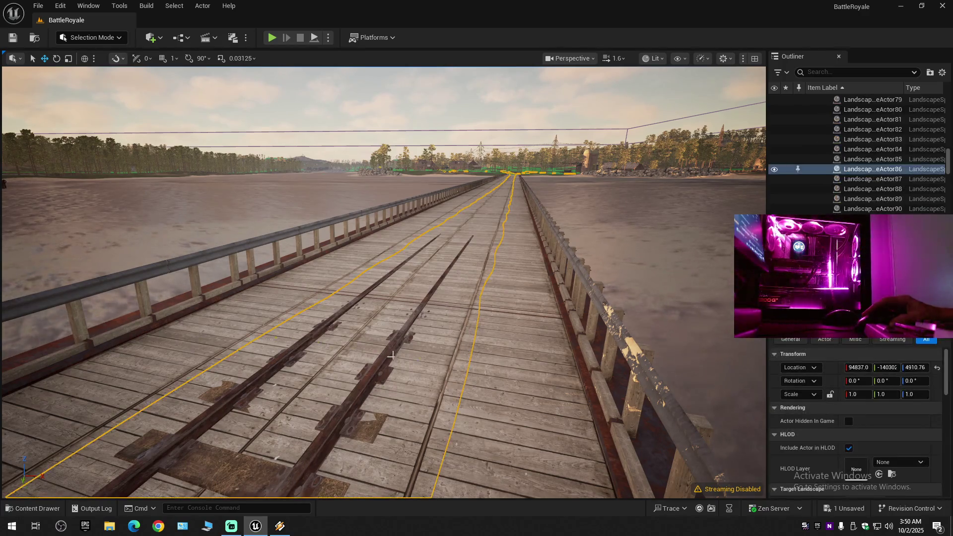
Fly along the bridge to the track junction, view the whole bridge from the shore, then deselect the spline.
scroll(383, 282, down, 1)
scroll(383, 281, up, 2)
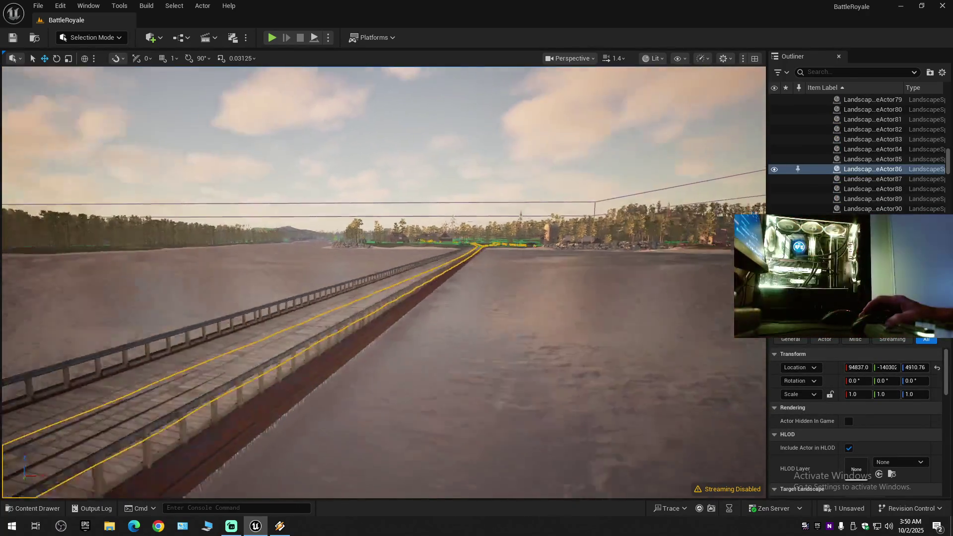
key(w)
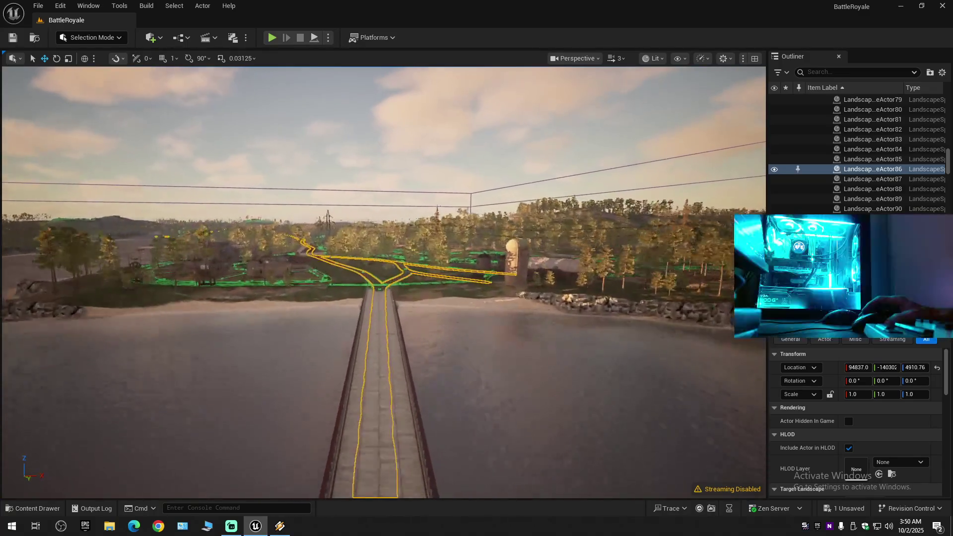
scroll(383, 282, down, 1)
key(s)
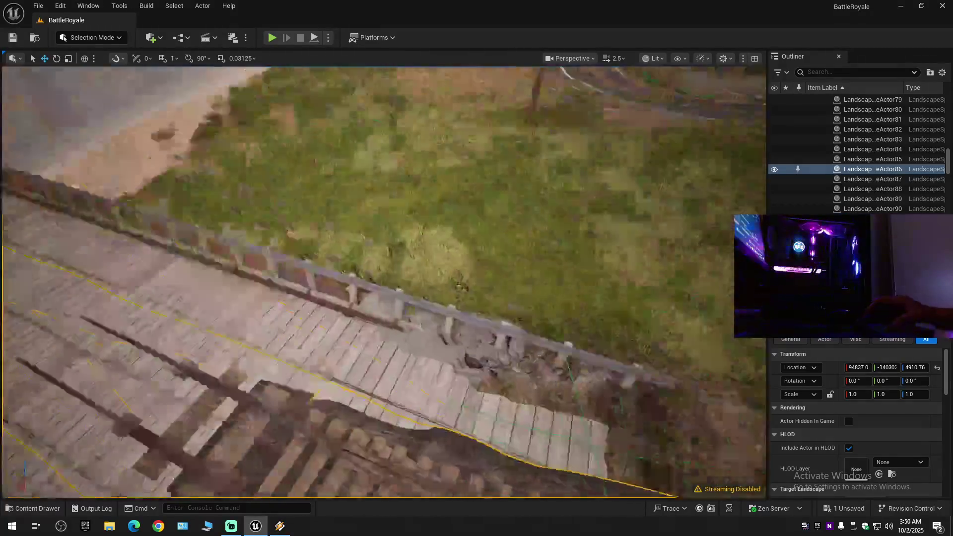
key(s)
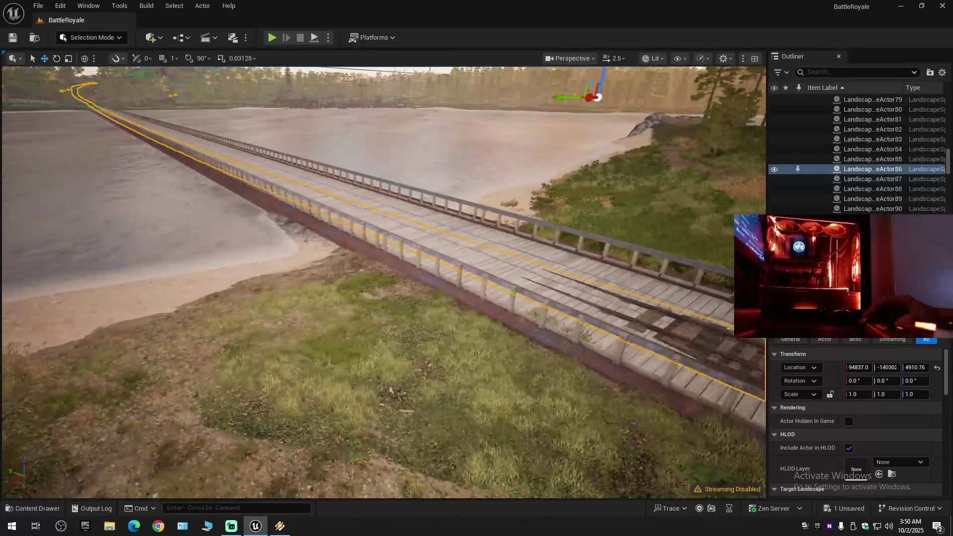
key(w)
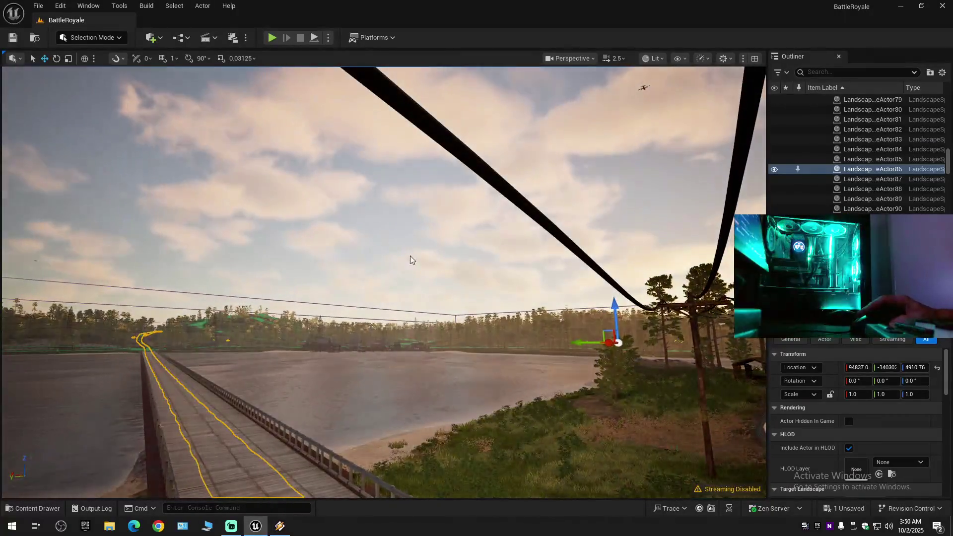
click(410, 255)
Fly over the riverside village past the shed, tanks and barn roof.
key(w)
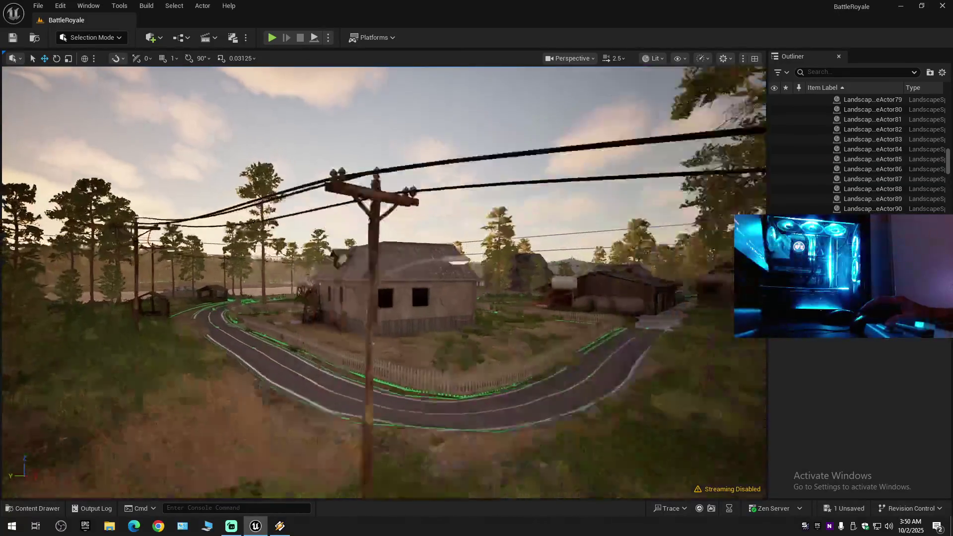
key(w)
scroll(383, 283, down, 2)
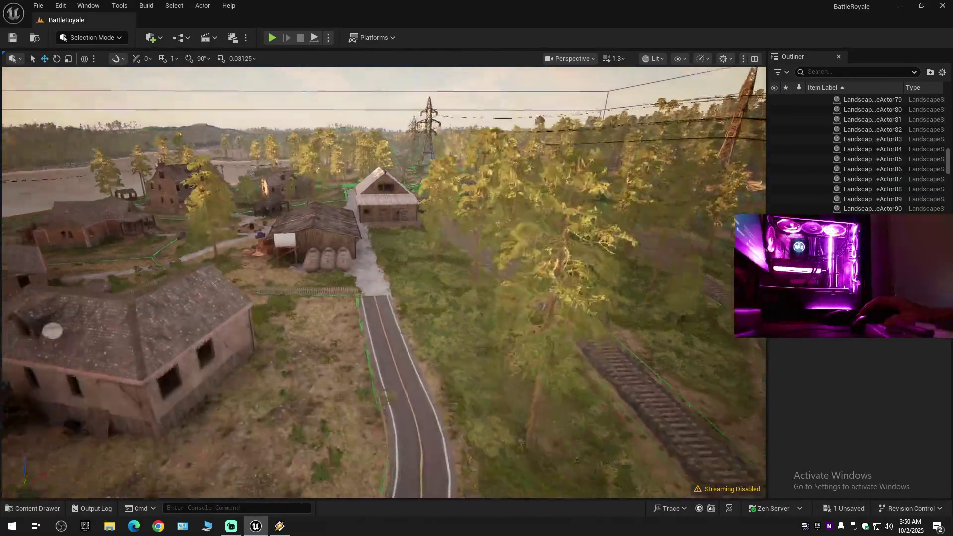
key(w)
scroll(384, 283, down, 1)
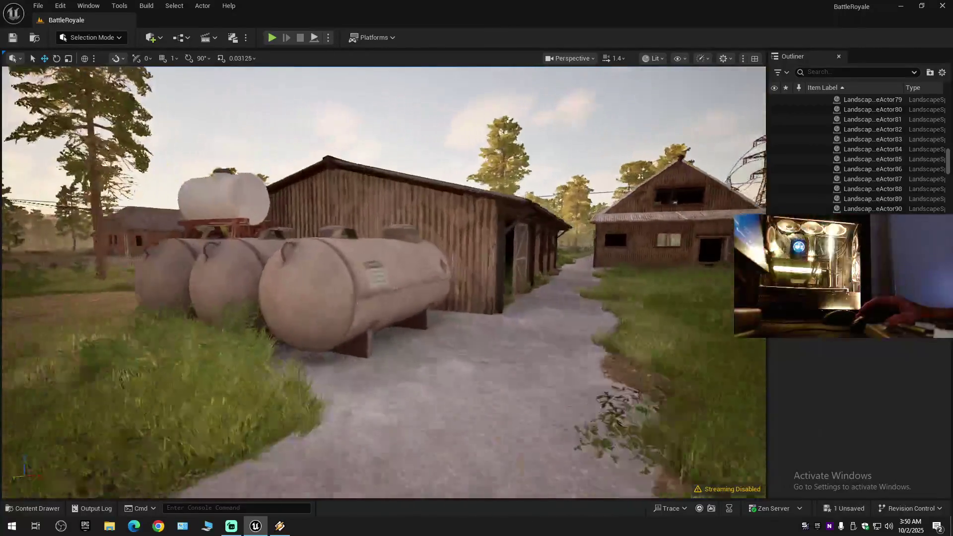
key(w)
key(s)
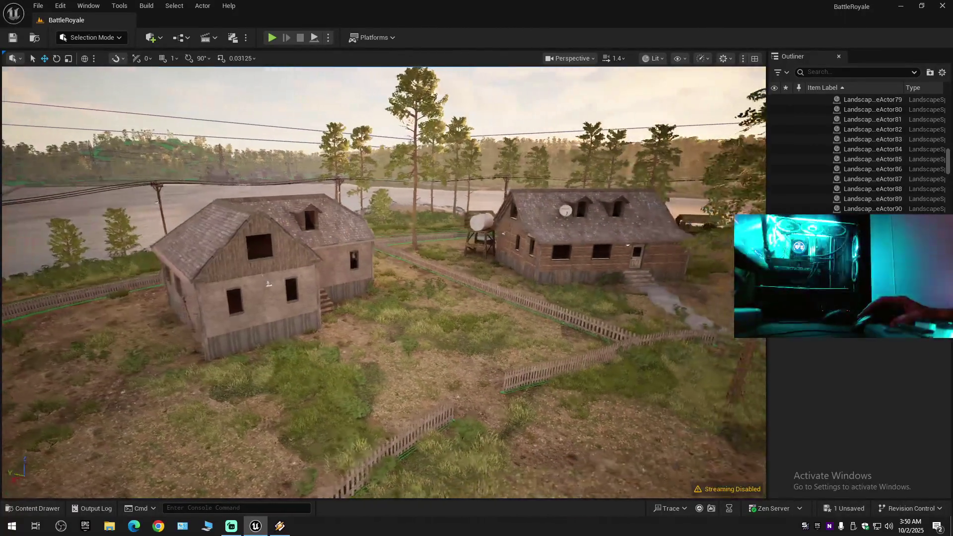
key(w)
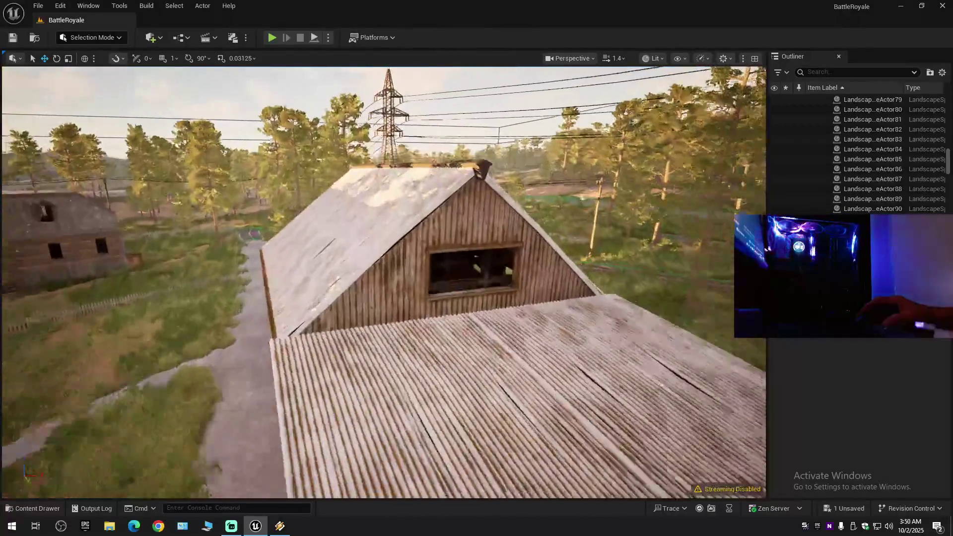
key(w)
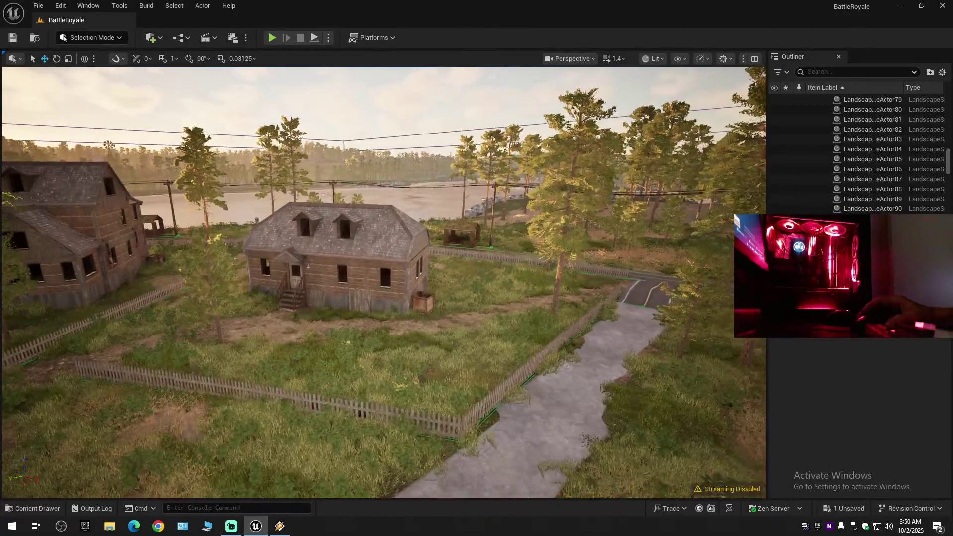
Fly over the big house's dormer roof and turn to face the far river bank.
key(w)
scroll(383, 282, down, 1)
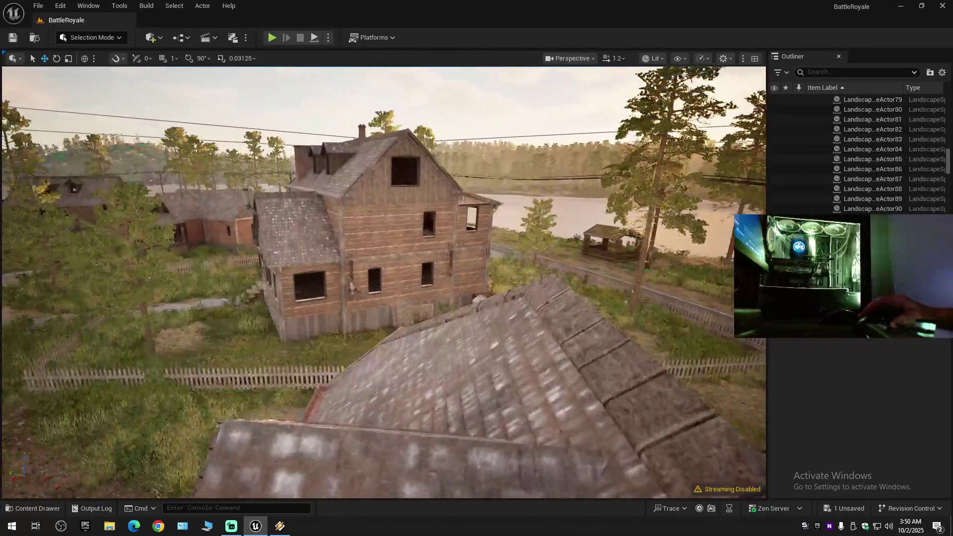
key(w)
scroll(383, 282, down, 1)
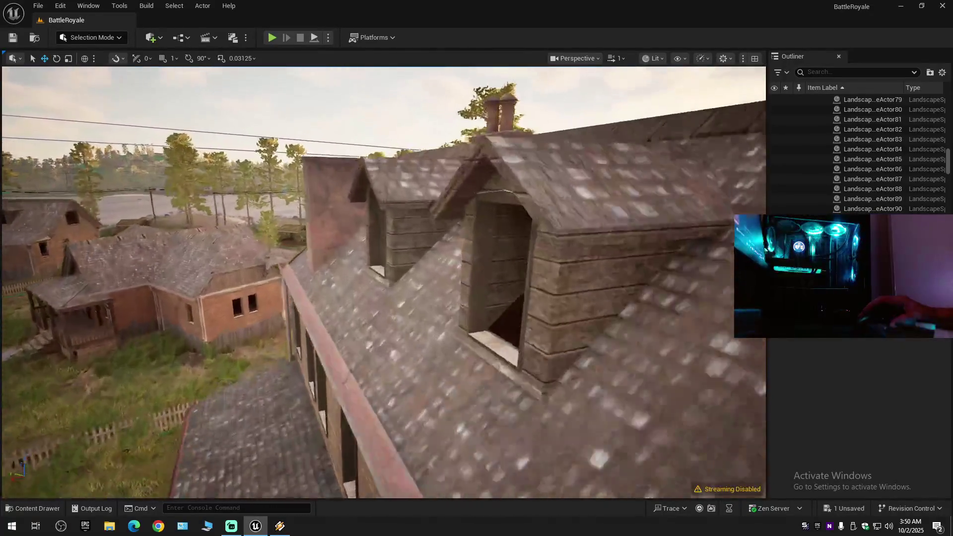
key(s)
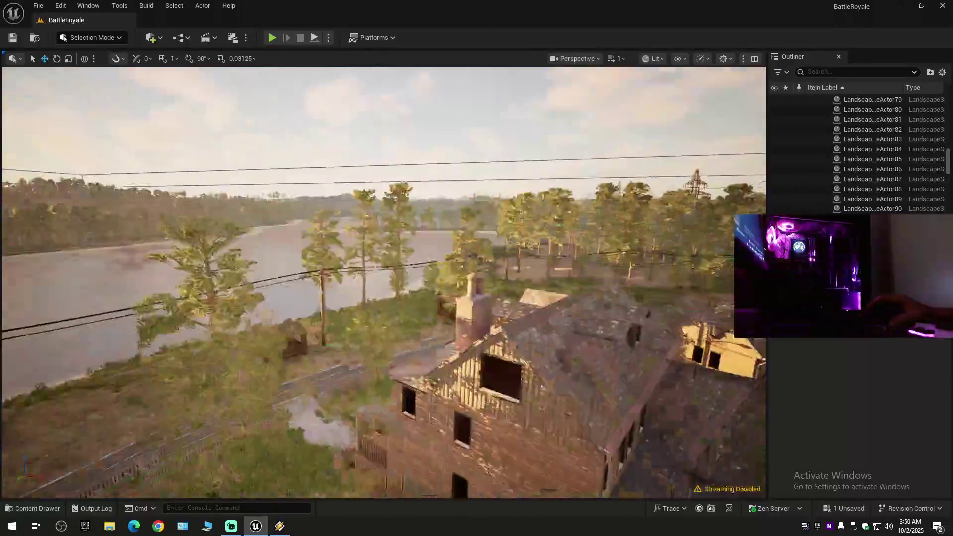
key(w)
scroll(383, 281, up, 4)
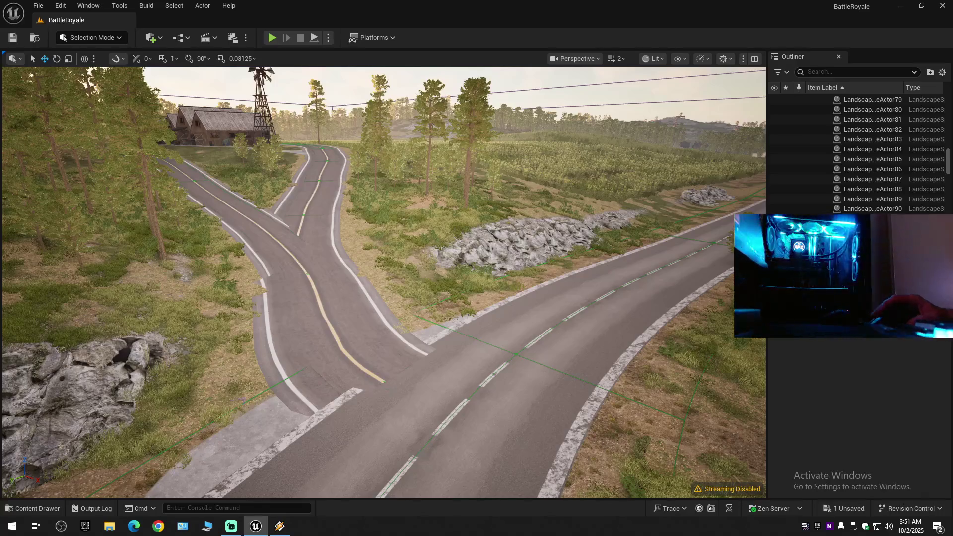
Select and then deselect the road spline near the windmill farm.
click(283, 375)
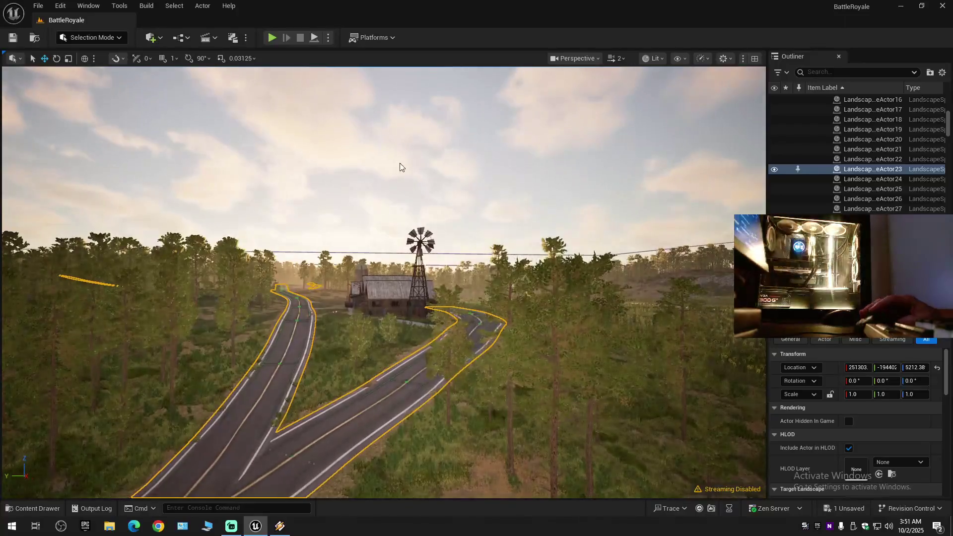
key(Escape)
scroll(383, 282, down, 1)
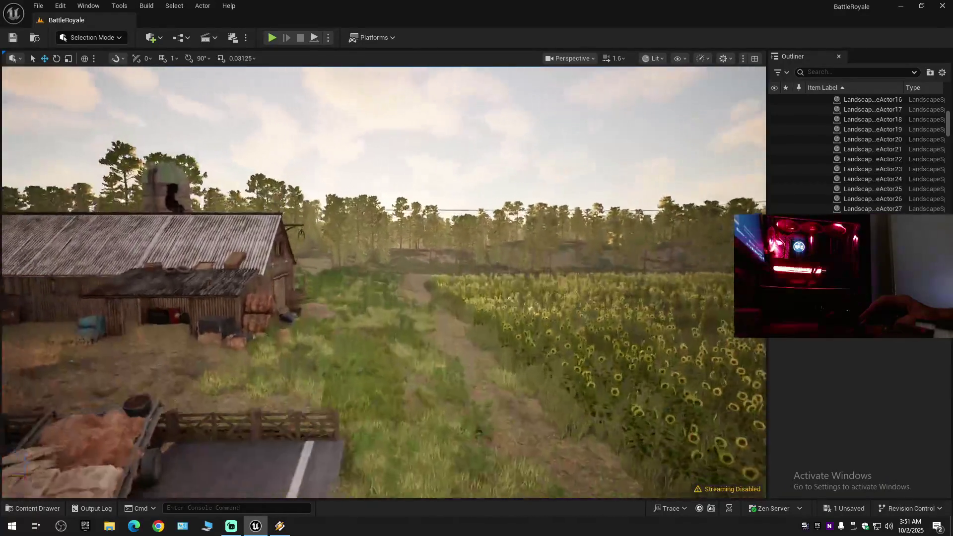
scroll(383, 282, down, 1)
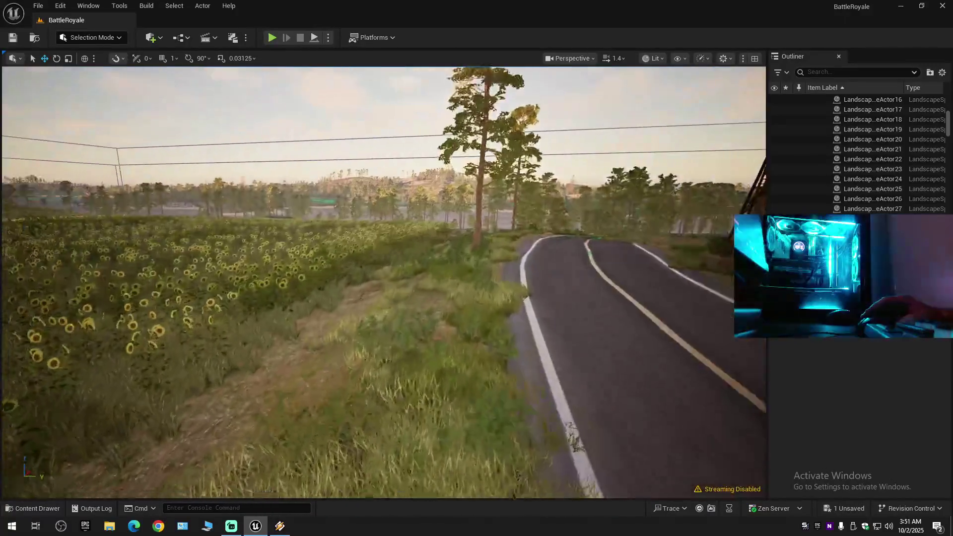
scroll(383, 282, down, 2)
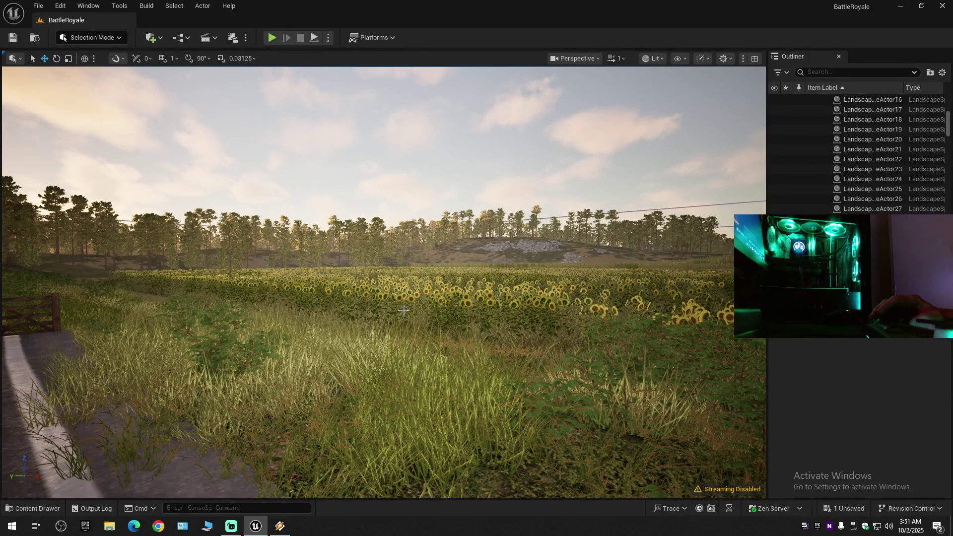
Fly from the sunflower field along the road past the motel to a high view over the forest.
mouse_move(412, 291)
mouse_down()
mouse_move(390, 238)
mouse_move(342, 236)
mouse_move(412, 295)
mouse_up()
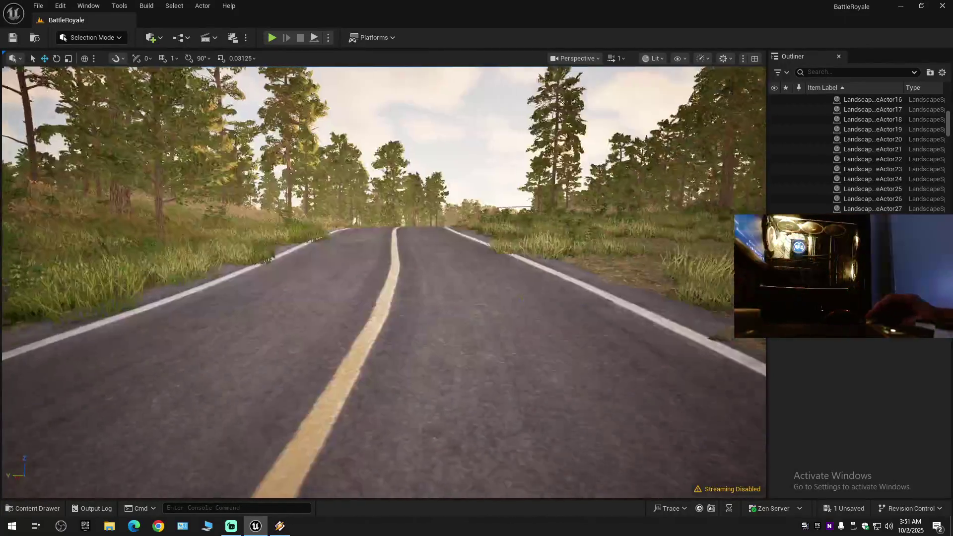
scroll(384, 282, up, 2)
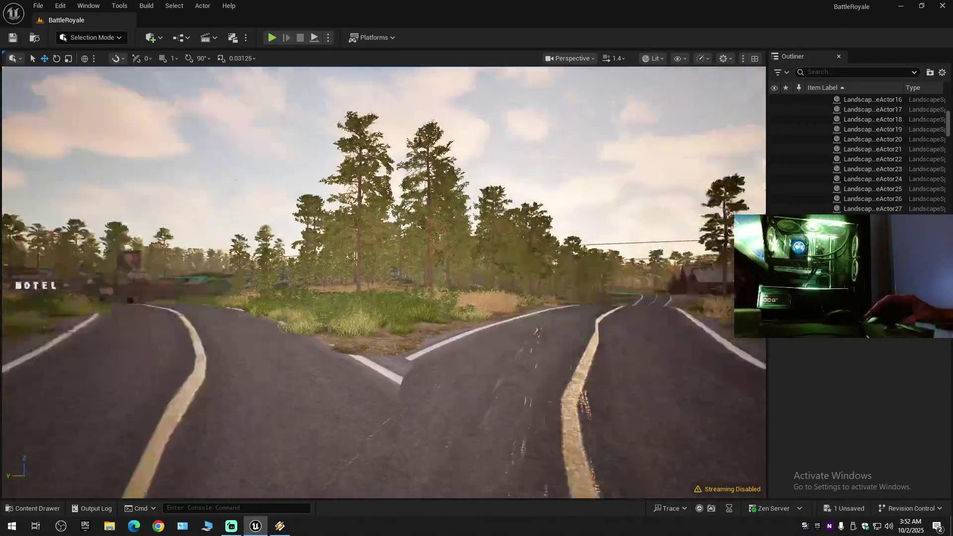
scroll(383, 282, down, 2)
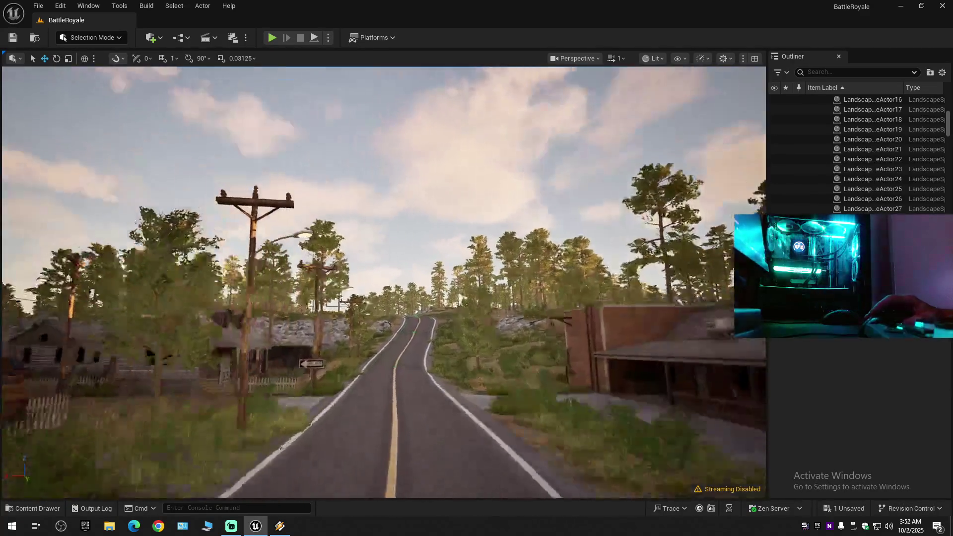
scroll(383, 282, up, 2)
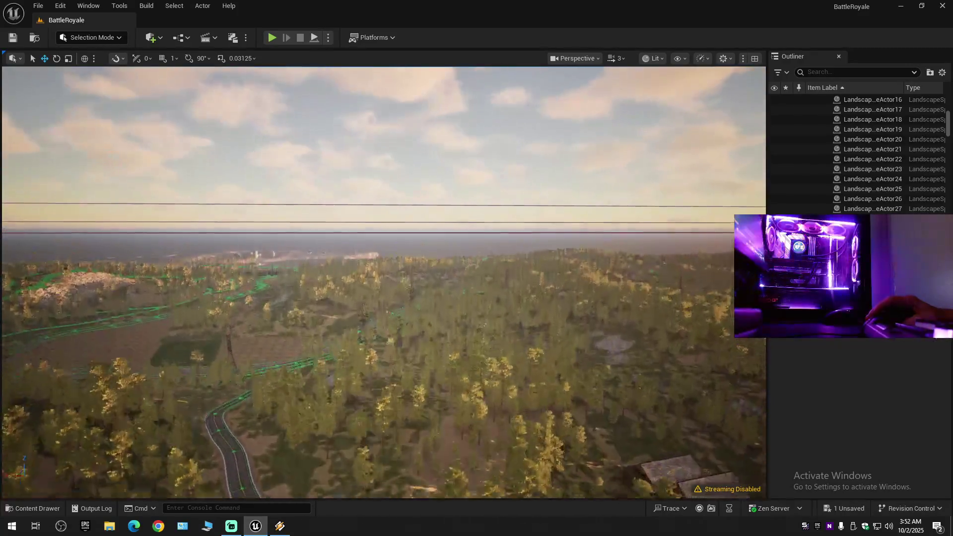
Fly across the island from the overview, descend to the hilltop farm and circle its buildings into the forest.
scroll(383, 281, up, 1)
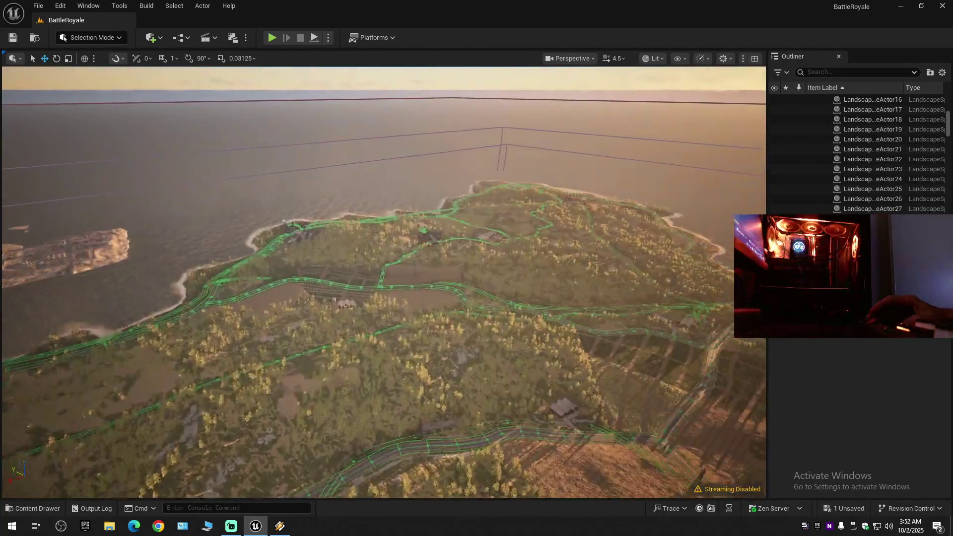
key(w)
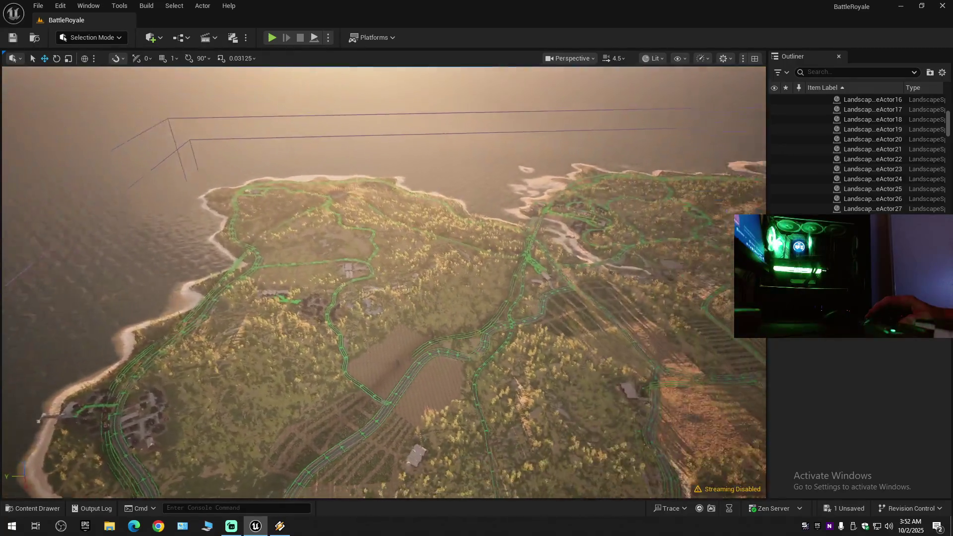
key(s)
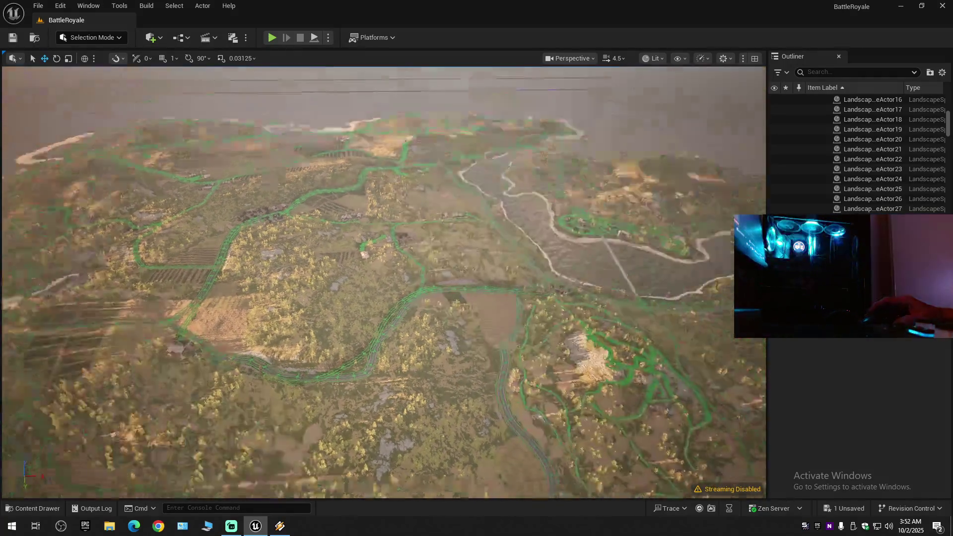
key(w)
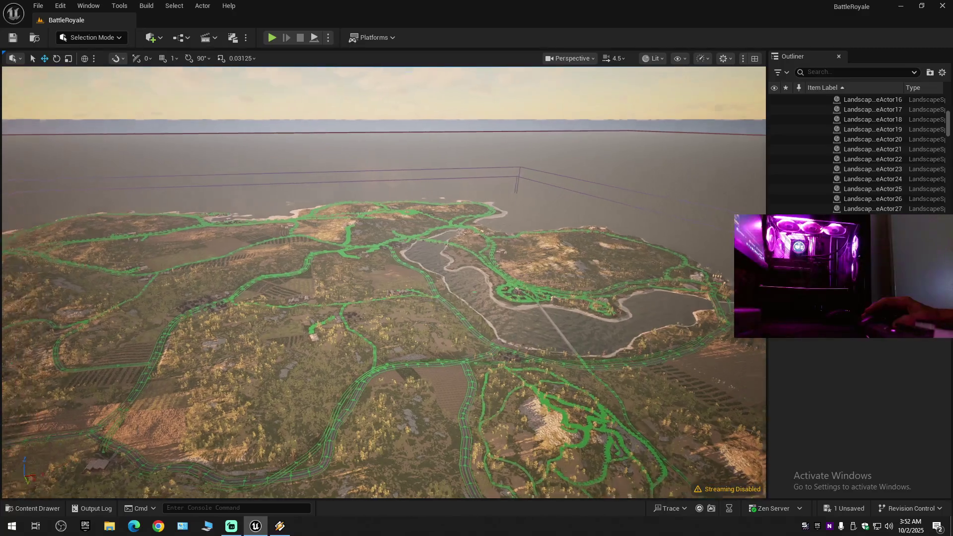
key(w)
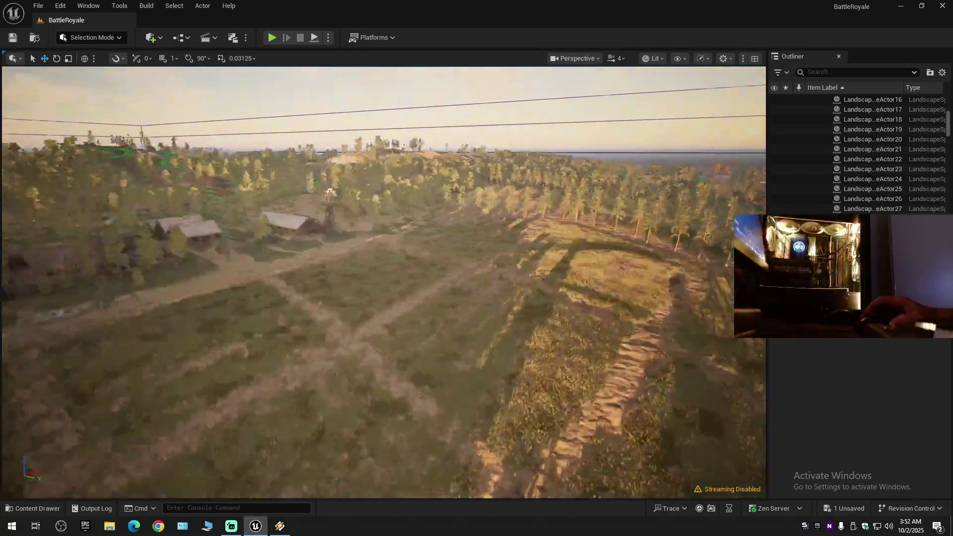
scroll(383, 282, down, 2)
key(a)
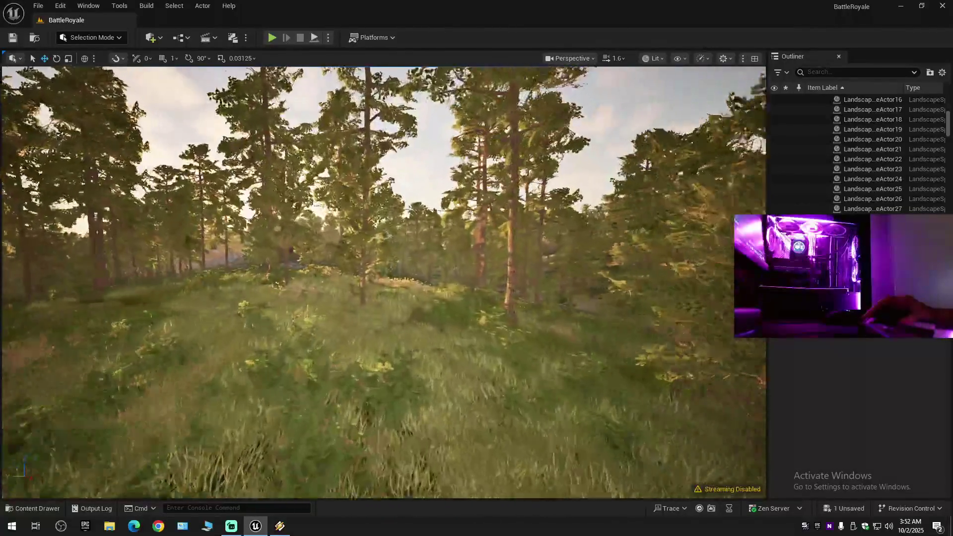
Raise camera speed and climb above the pines, looking down along the rail line through the wooded hills.
scroll(383, 282, up, 2)
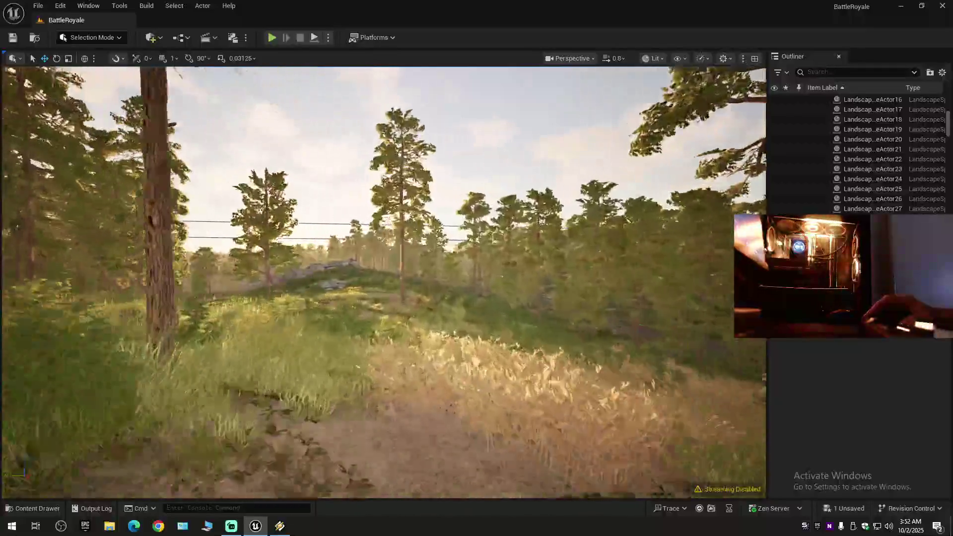
scroll(383, 282, up, 3)
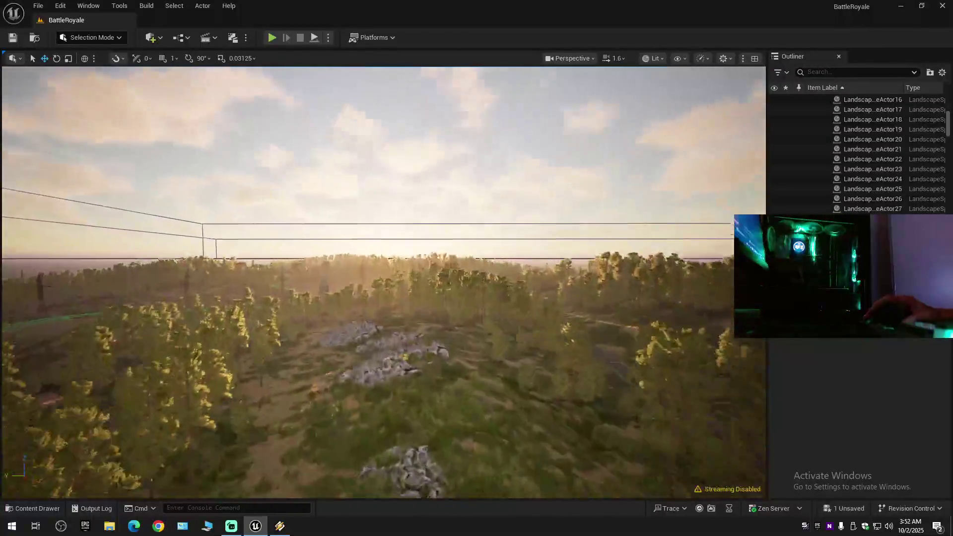
key(w)
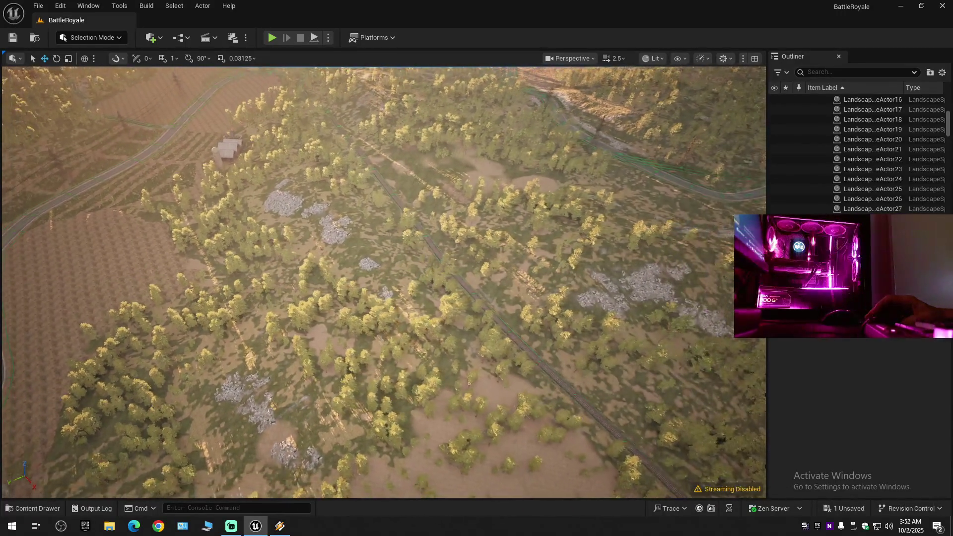
drag(383, 282, 383, 238)
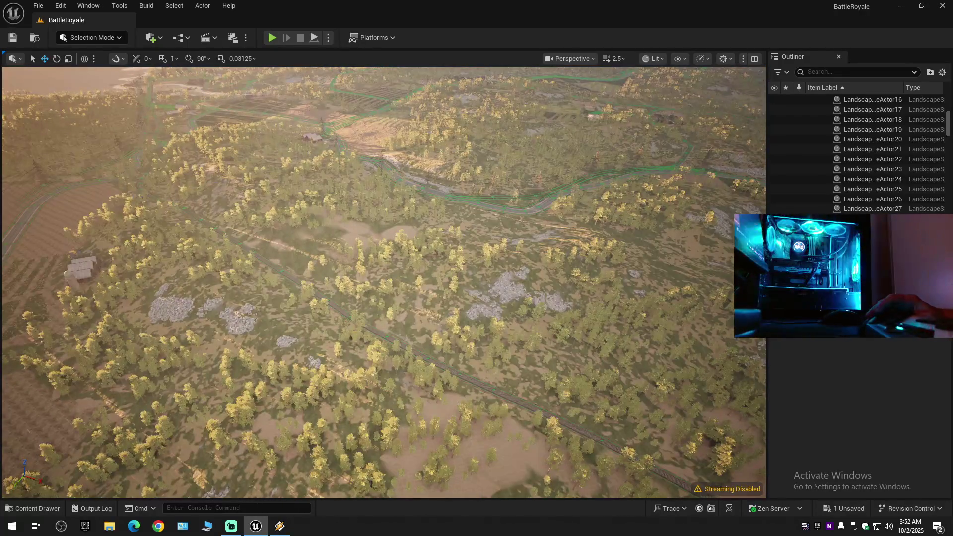
mouse_move(505, 318)
mouse_down()
mouse_move(506, 378)
mouse_move(506, 318)
mouse_up()
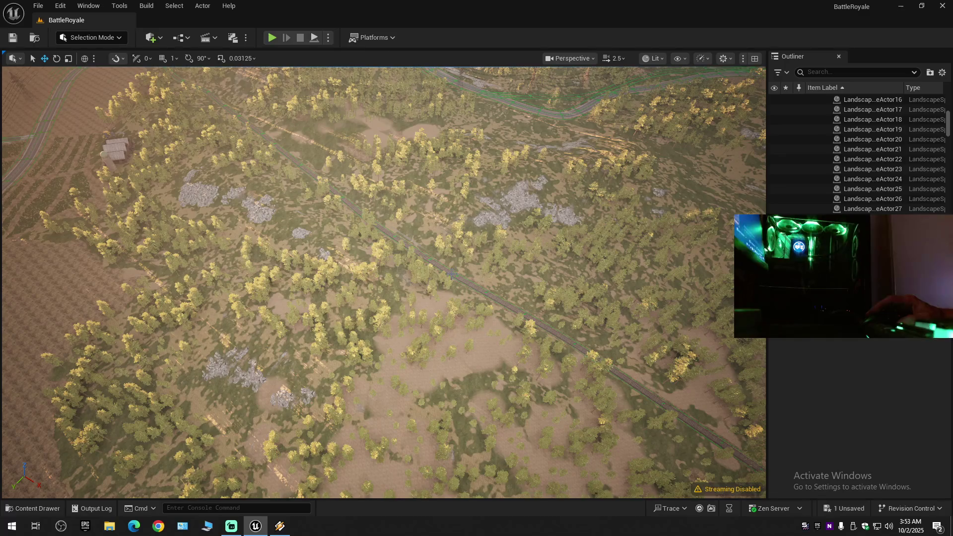
mouse_move(382, 283)
mouse_down()
mouse_move(382, 163)
mouse_move(382, 213)
mouse_up()
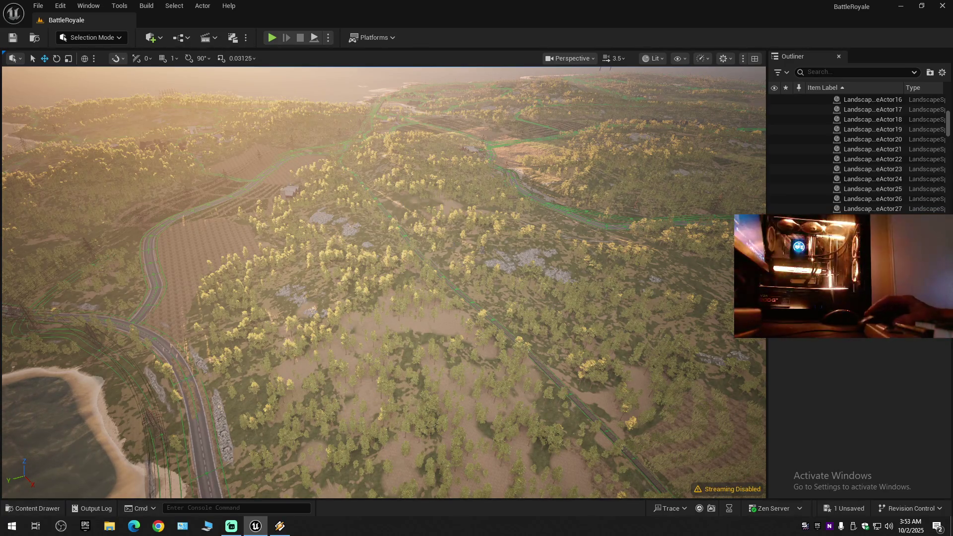
Turn toward the coast, drop to treetop level and pull back to reveal the coastline and horizon.
scroll(490, 282, up, 1)
drag(494, 313, 478, 188)
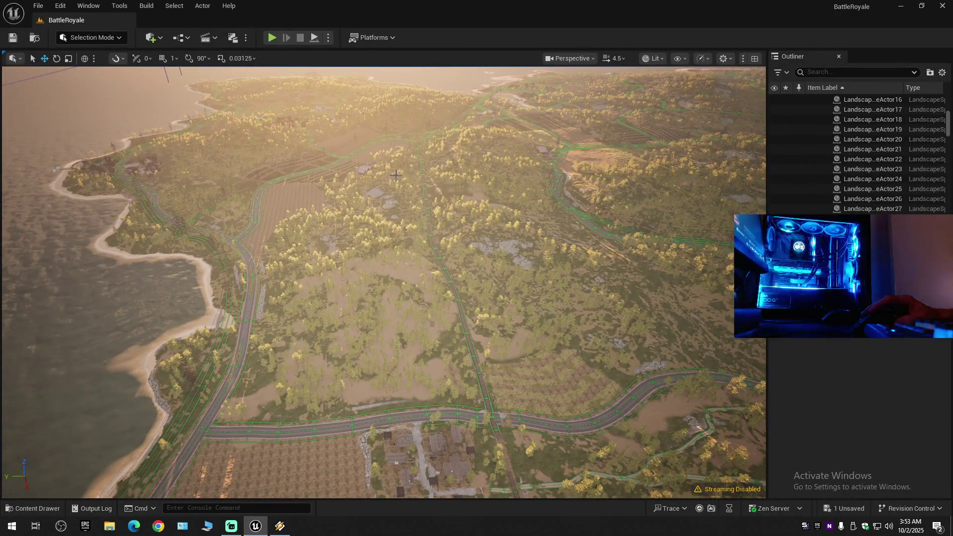
mouse_move(479, 188)
mouse_down()
mouse_move(469, 109)
mouse_move(479, 99)
mouse_move(531, 106)
mouse_move(531, 134)
mouse_up()
scroll(474, 149, down, 1)
scroll(489, 99, down, 1)
scroll(501, 102, down, 1)
scroll(531, 112, up, 4)
drag(380, 246, 380, 247)
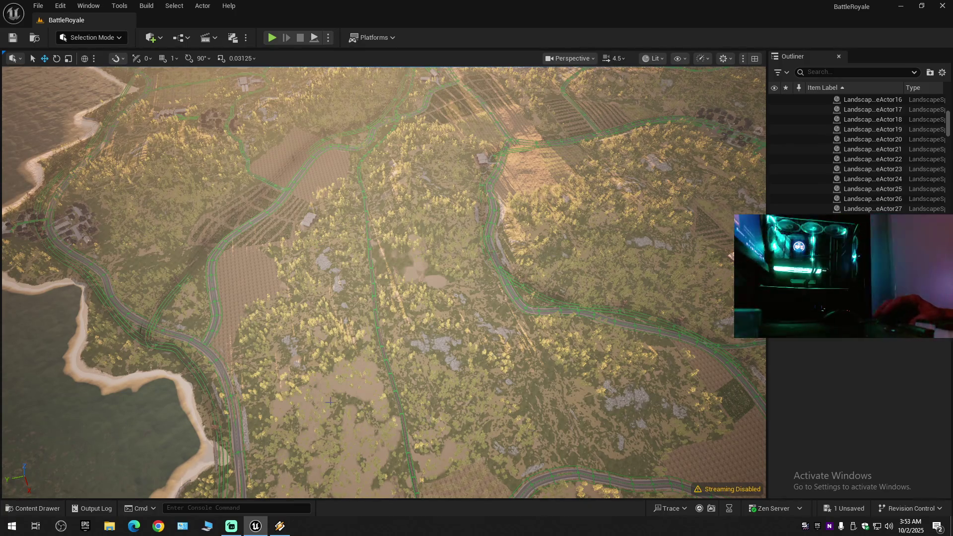
drag(393, 276, 394, 276)
Follow the paved road past the sunflower field to the rail crossing beside the pylon.
drag(448, 201, 448, 200)
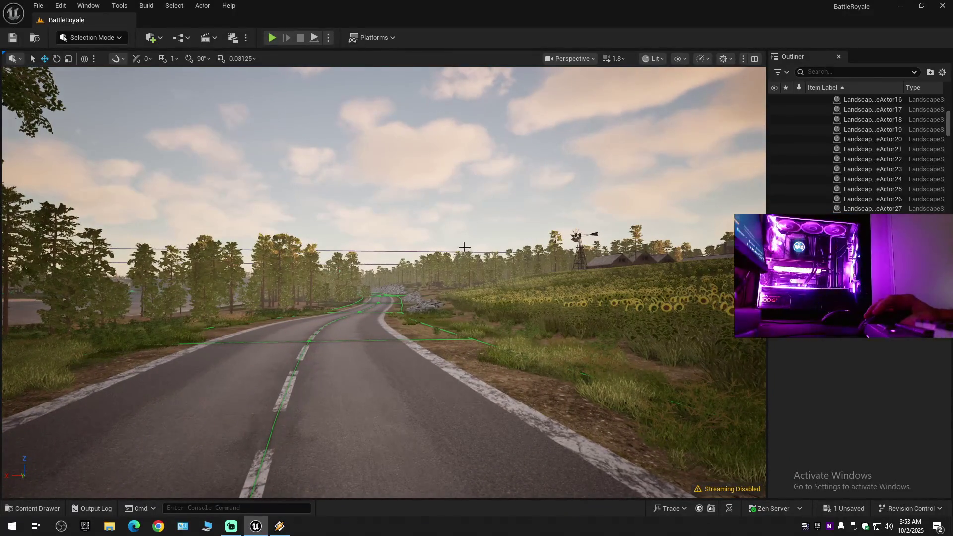
drag(575, 317, 576, 317)
drag(524, 336, 484, 324)
scroll(484, 323, down, 2)
scroll(484, 323, up, 3)
scroll(484, 323, up, 1)
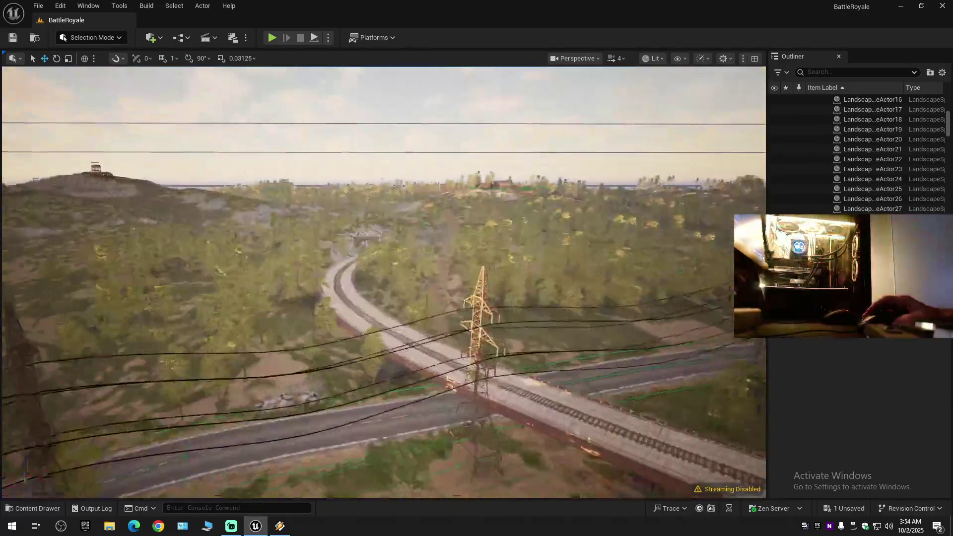
Fly into the rail tunnel, slowing down to stop beside the truck, crates and locomotive.
key(w)
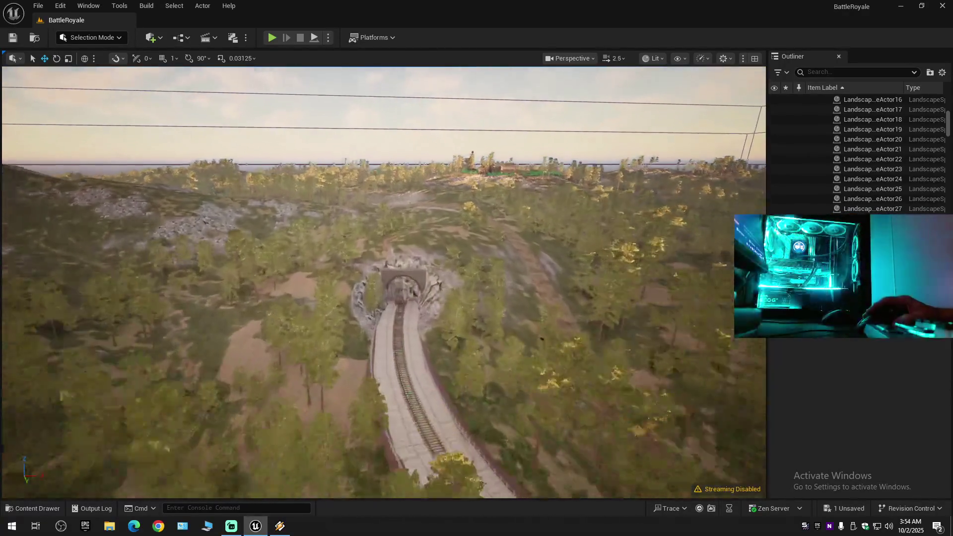
scroll(384, 281, down, 1)
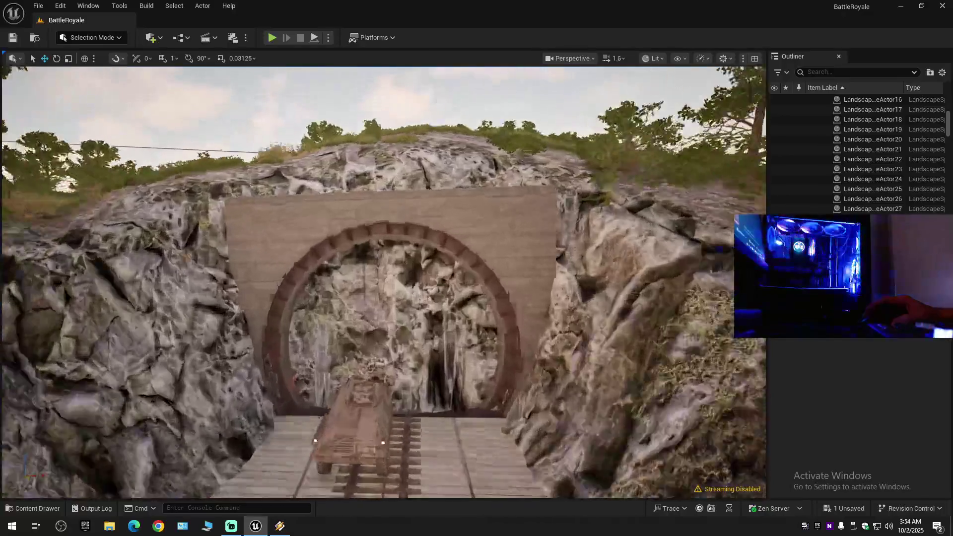
scroll(383, 281, down, 1)
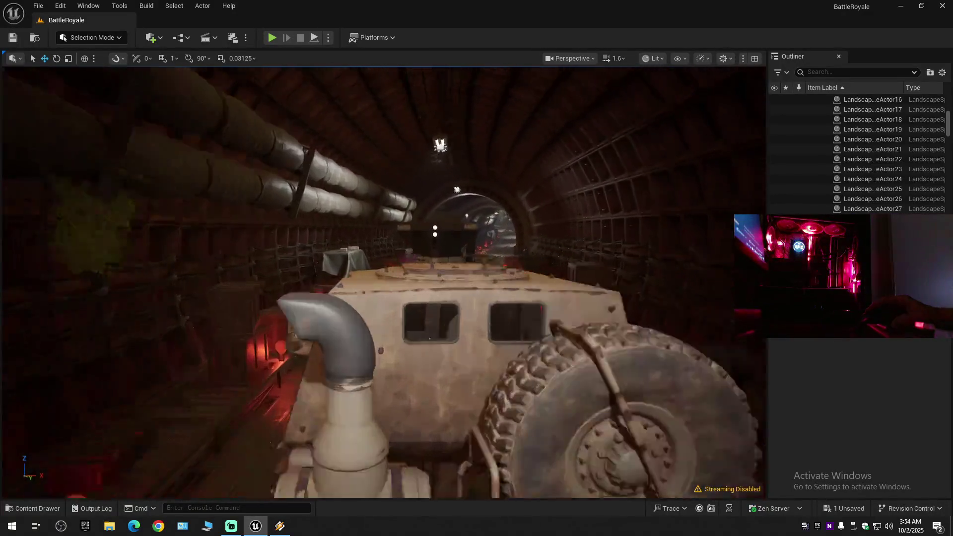
scroll(384, 282, down, 1)
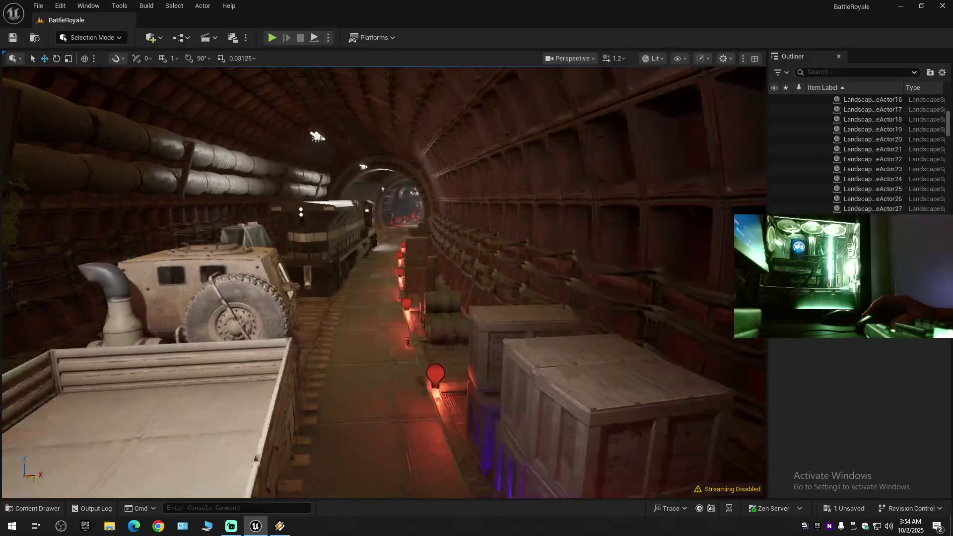
scroll(384, 281, down, 1)
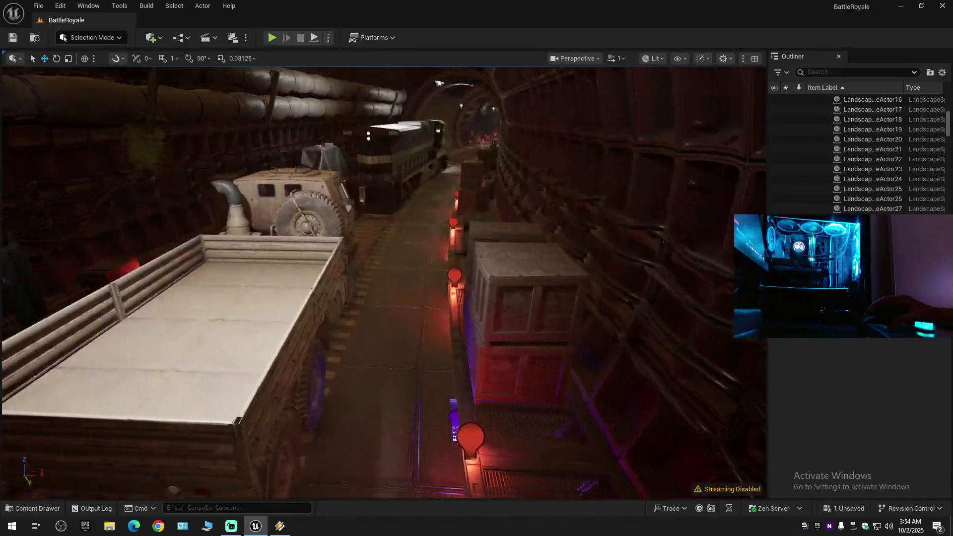
key(w)
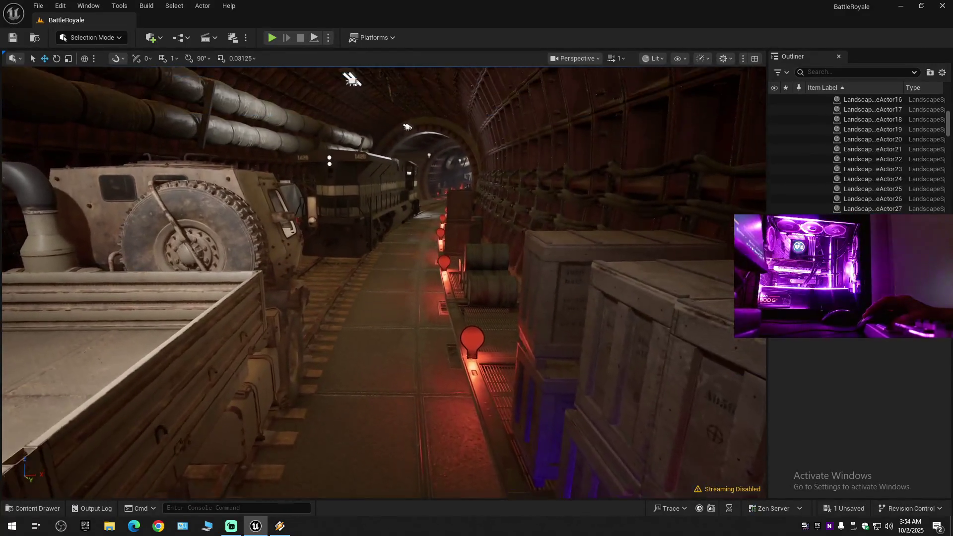
scroll(428, 364, down, 1)
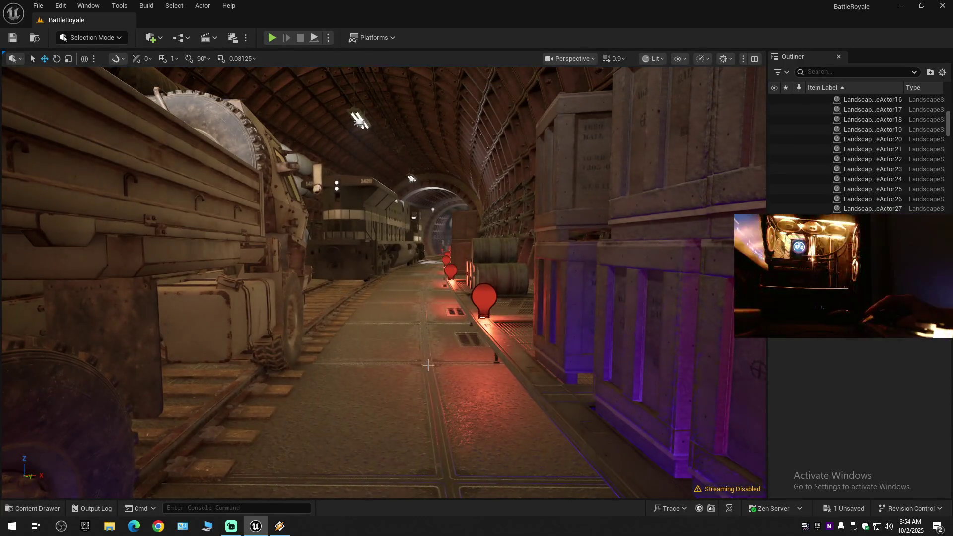
Collapse all Outliner items, expand BattleRoyale (Editor) to its folders, and right-click inside the tunnel.
click(942, 72)
click(883, 123)
click(810, 100)
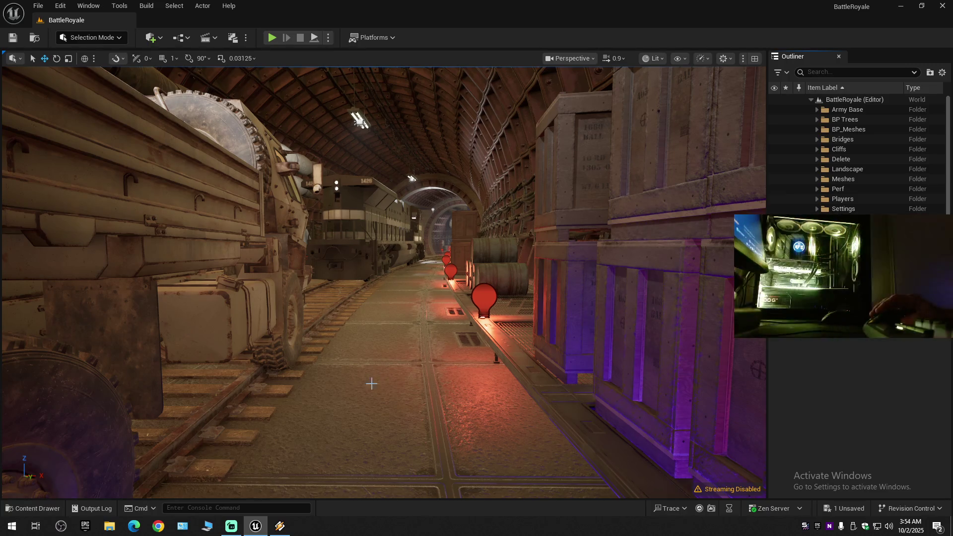
right_click(360, 403)
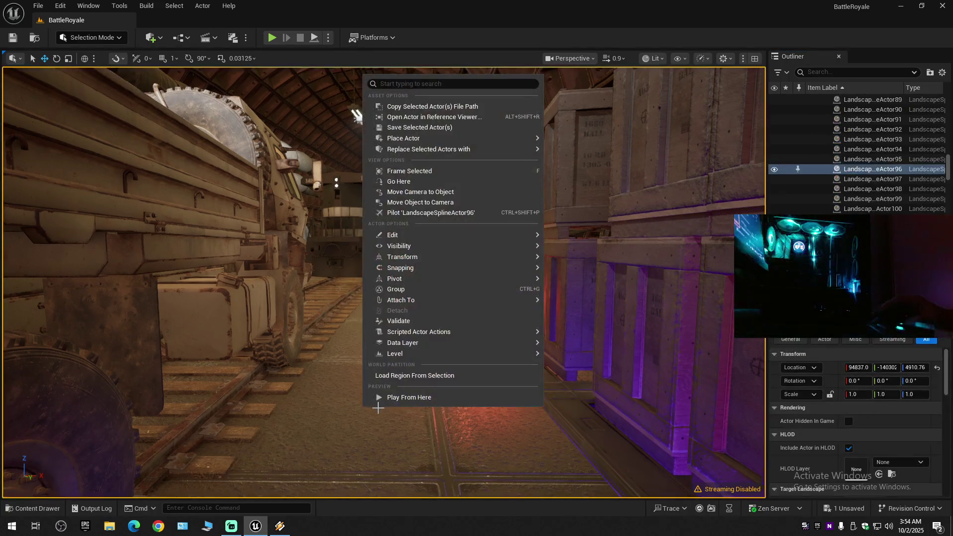
click(402, 400)
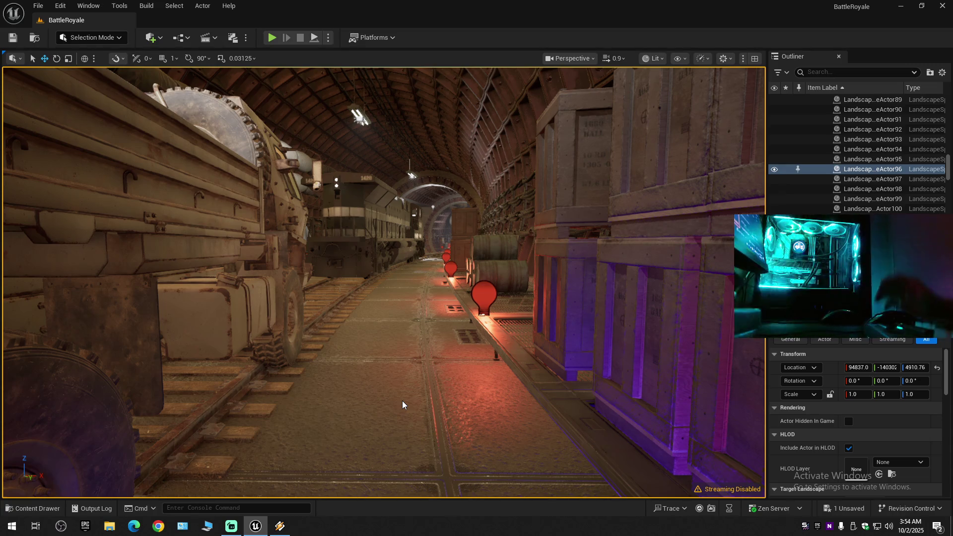
click(284, 525)
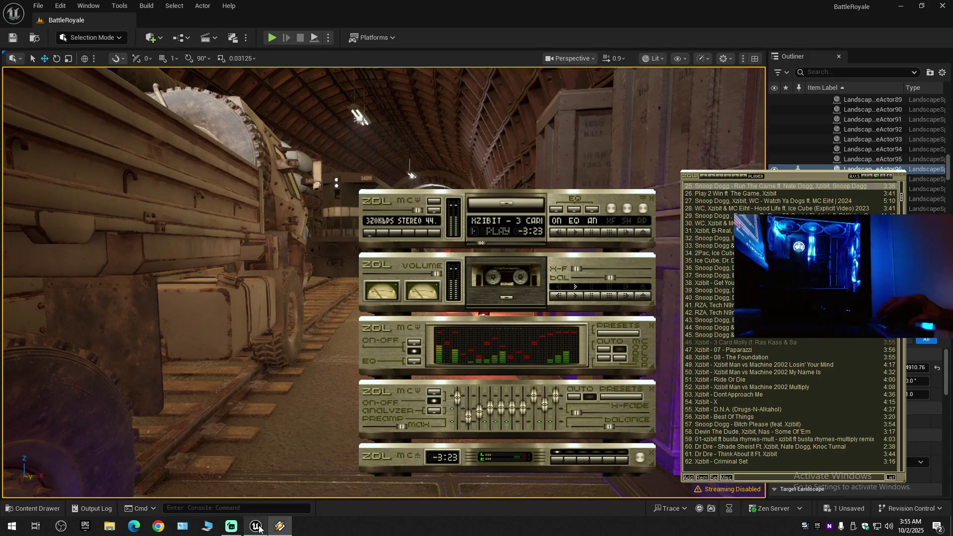
mouse_move(256, 524)
mouse_move(252, 489)
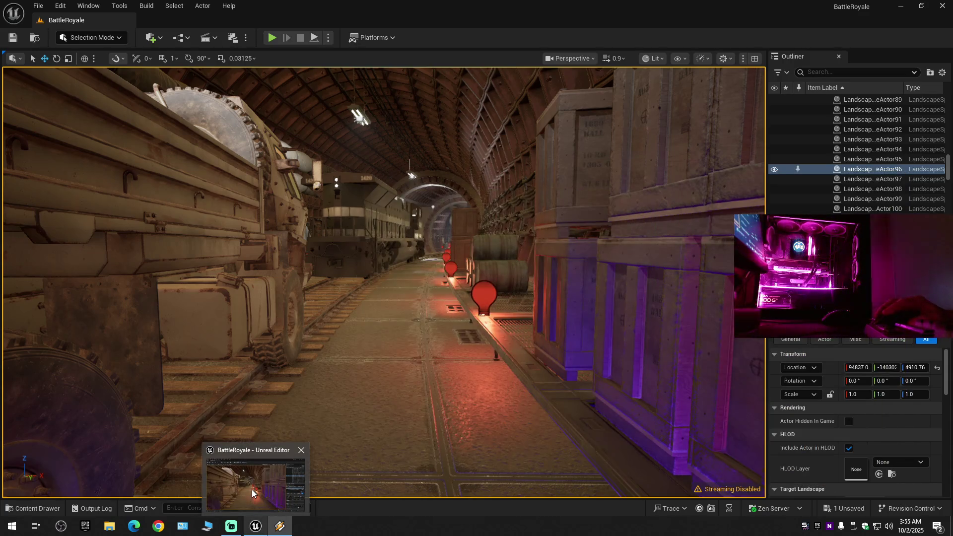